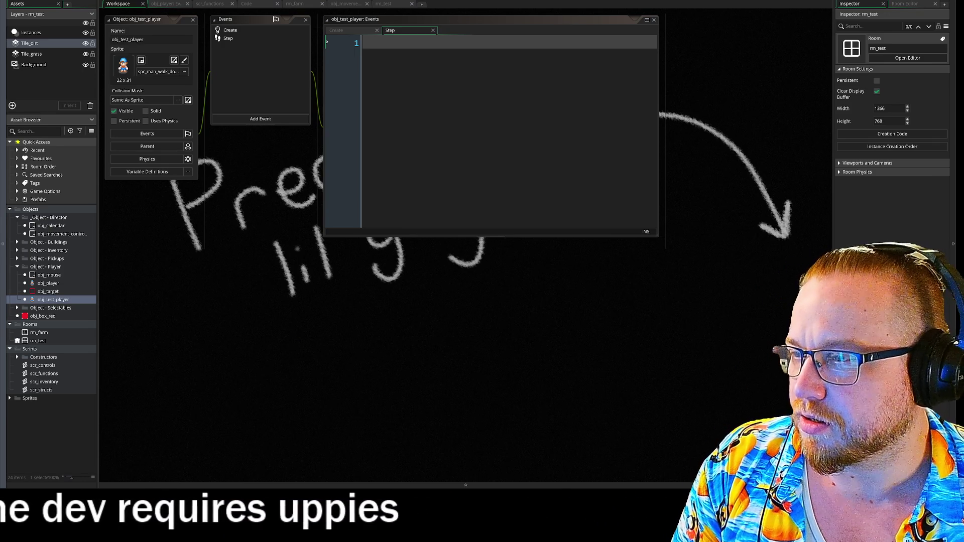
Switch to the Chrome window showing the Kissin' Cousins poster over GameMaker.
key("alt+Tab")
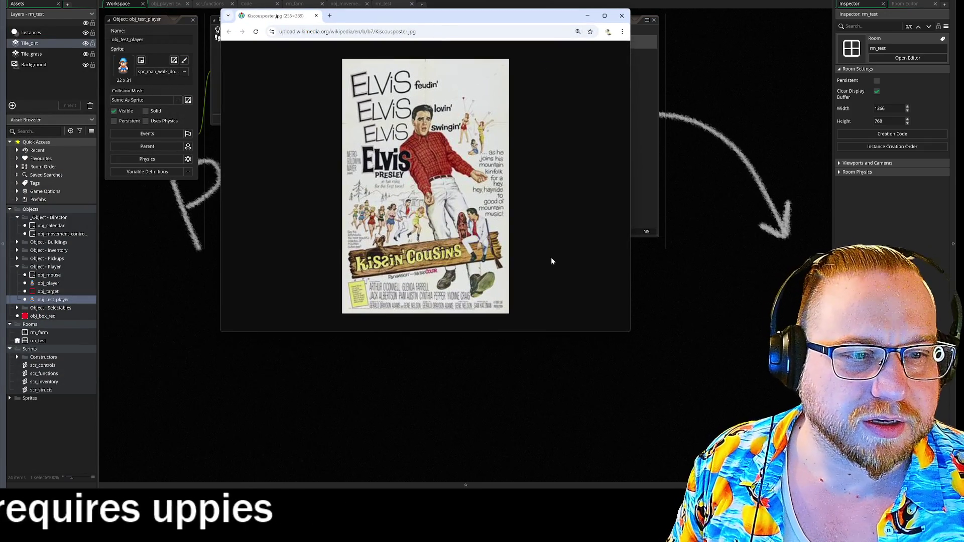
Enlarge the poster window, zoom it to 200%, and place the Elvis still window beside it.
left_click_drag(630, 333, 717, 398)
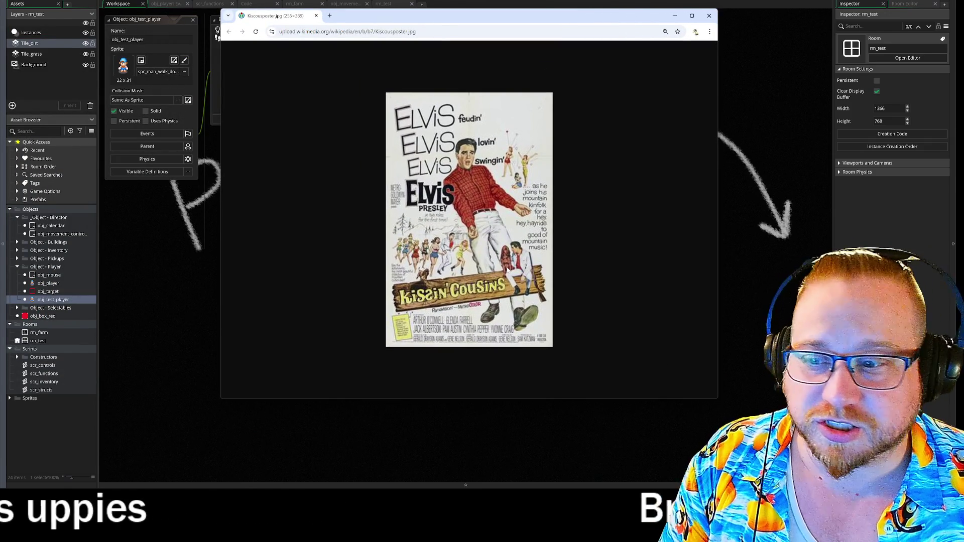
key("ctrl+plus")
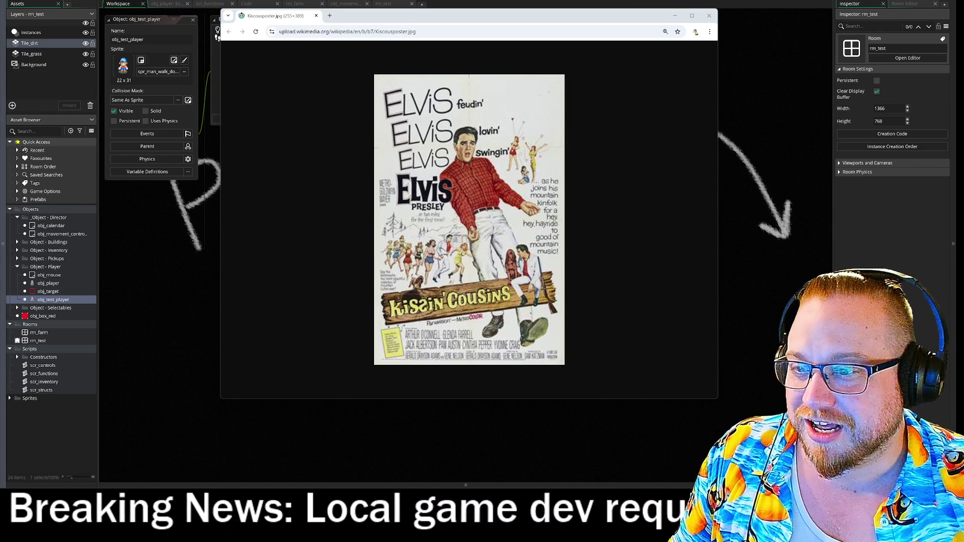
mouse_move(527, 83)
left_mouse_down()
mouse_move(584, 44)
mouse_move(429, 5)
mouse_move(502, 48)
mouse_move(536, 45)
mouse_move(504, 19)
mouse_move(358, 1)
left_mouse_up()
mouse_move(622, 53)
left_mouse_down()
mouse_move(690, 8)
mouse_move(677, 2)
mouse_move(707, 3)
mouse_move(688, 1)
left_mouse_up()
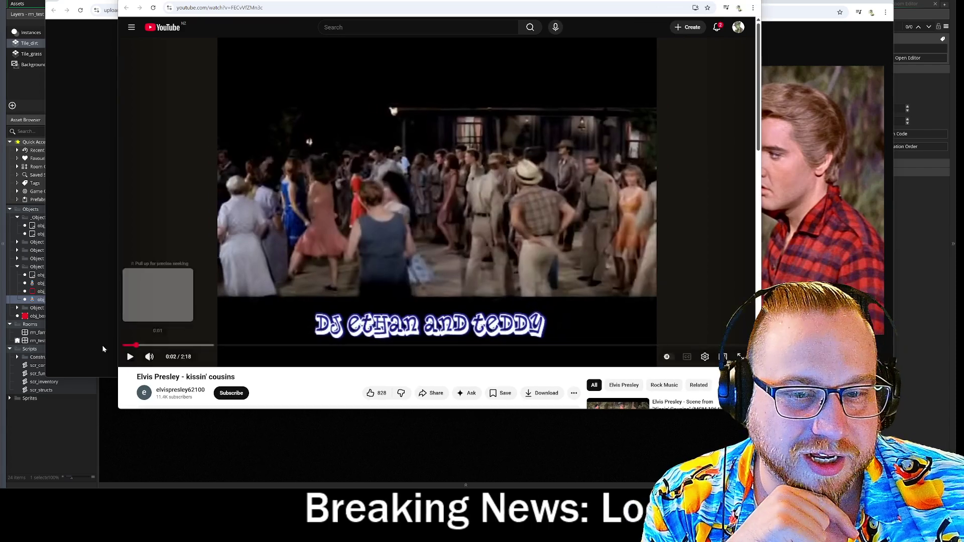
Start playing the 'Elvis Presley - kissin' cousins' YouTube video.
left_click(129, 357)
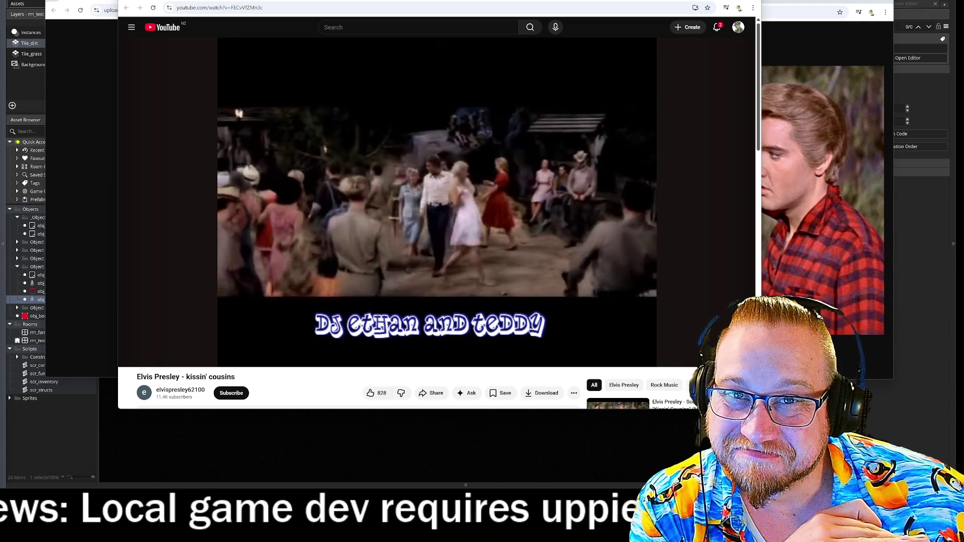
Pause the kissin' cousins video at about 0:45 and move its window to the screen bottom.
mouse_move(308, 178)
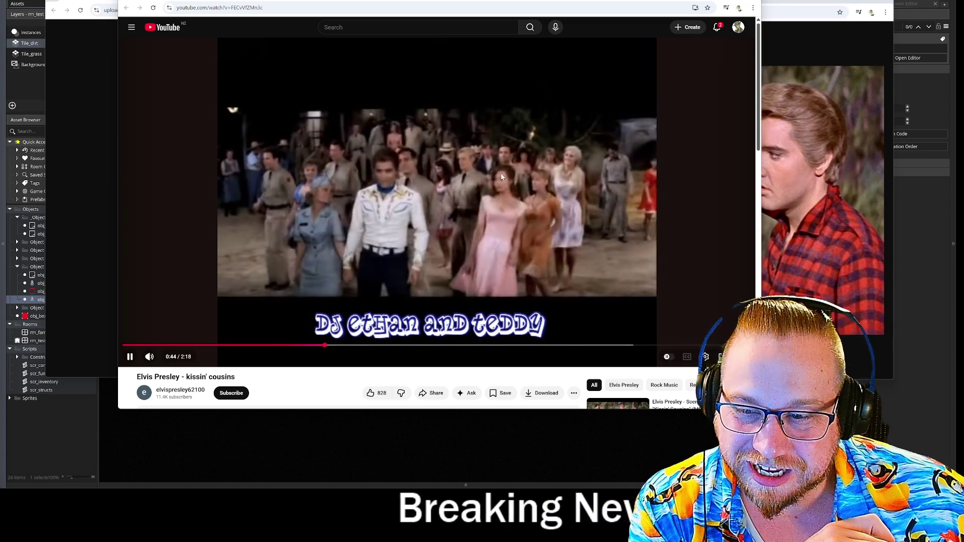
left_click(501, 176)
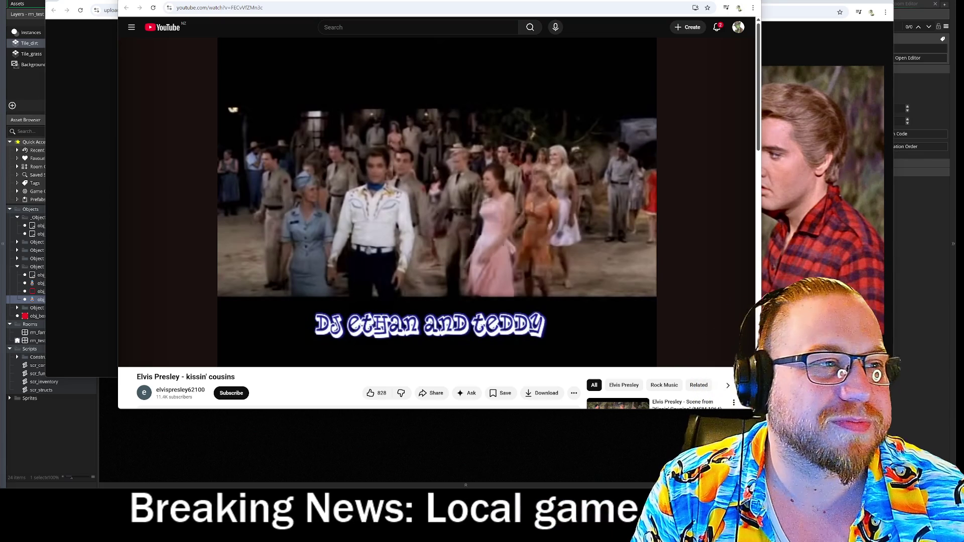
left_click_drag(275, 0, 280, 404)
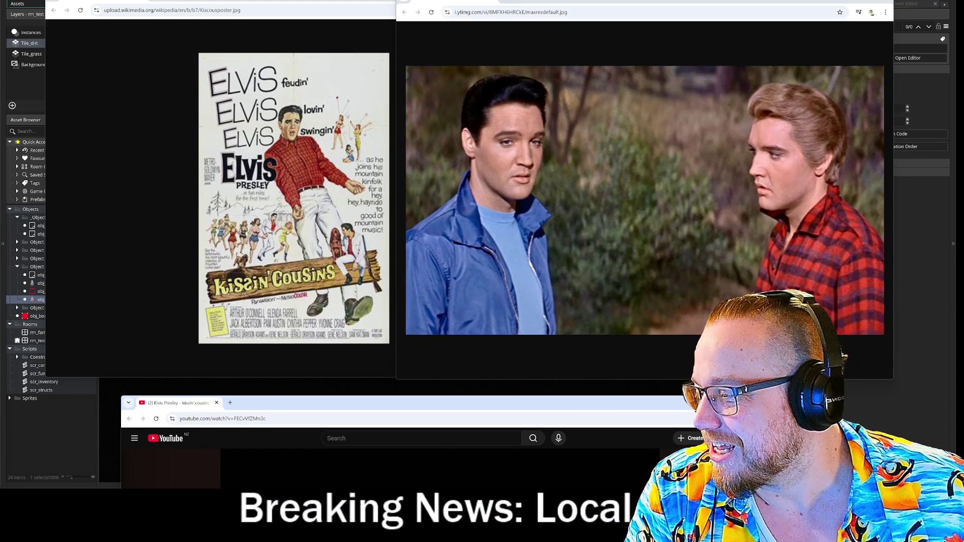
Focus the YouTube window and narrow the Elvis still window beside the poster.
left_click(448, 408)
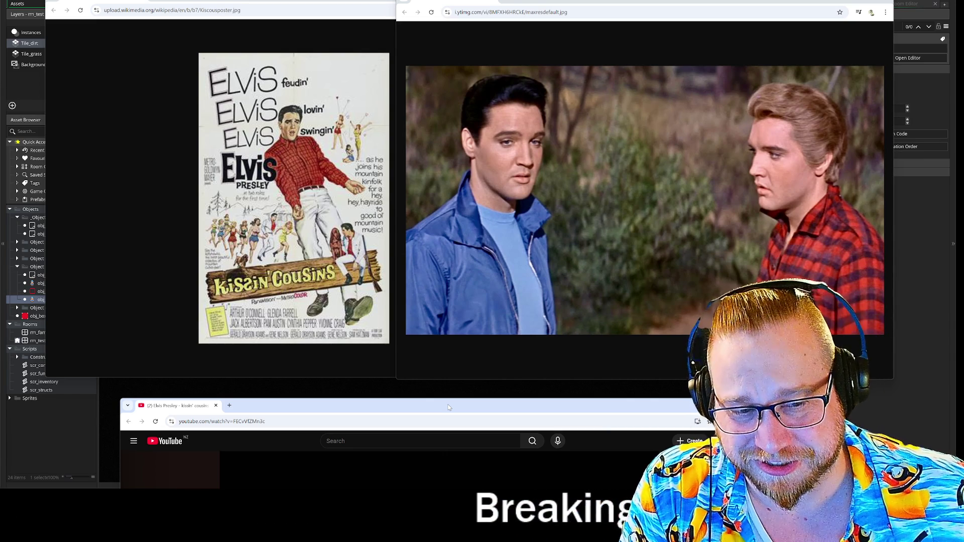
left_click_drag(398, 380, 406, 377)
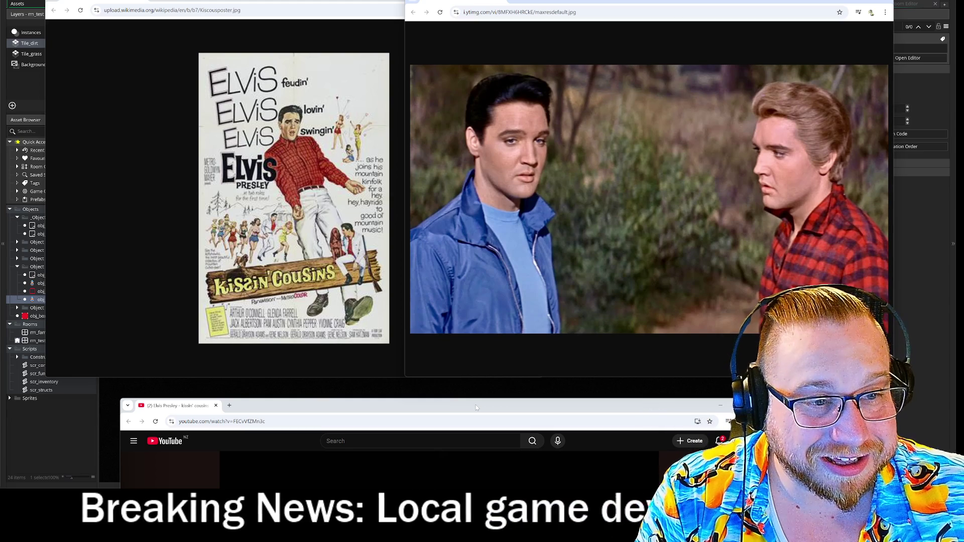
Move the YouTube window to the top and restore the barefoot ballad video window.
mouse_move(476, 408)
left_mouse_down()
mouse_move(512, 341)
mouse_move(457, 11)
mouse_move(0, 11)
left_mouse_up()
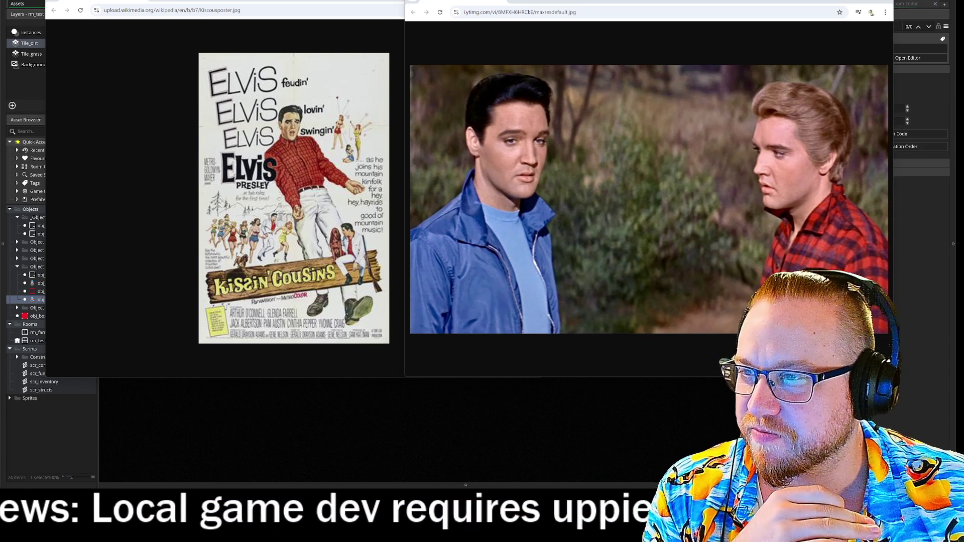
key("alt+Tab")
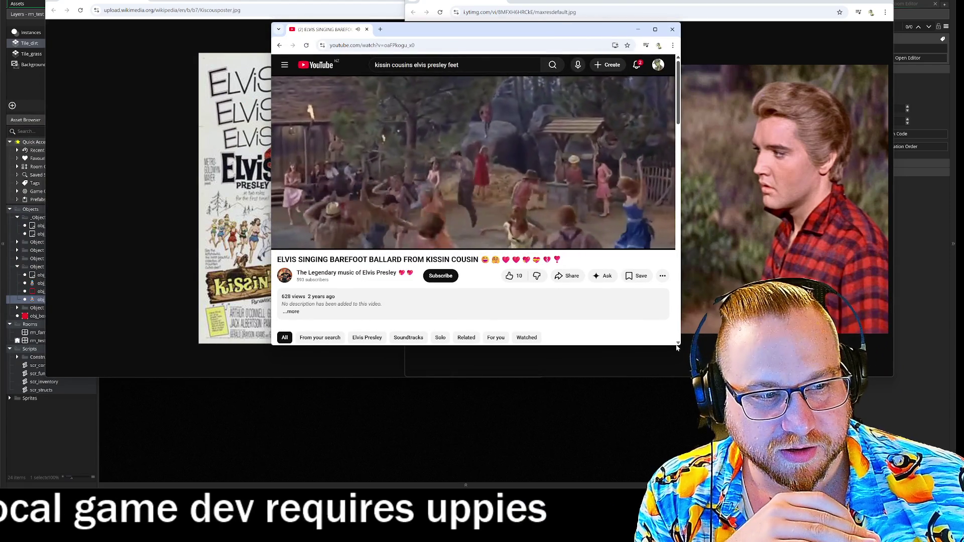
Enlarge the barefoot ballad video, skip to 1:34, then close the video and Elvis still windows.
mouse_move(678, 346)
left_mouse_down()
mouse_move(836, 404)
mouse_move(855, 401)
left_mouse_up()
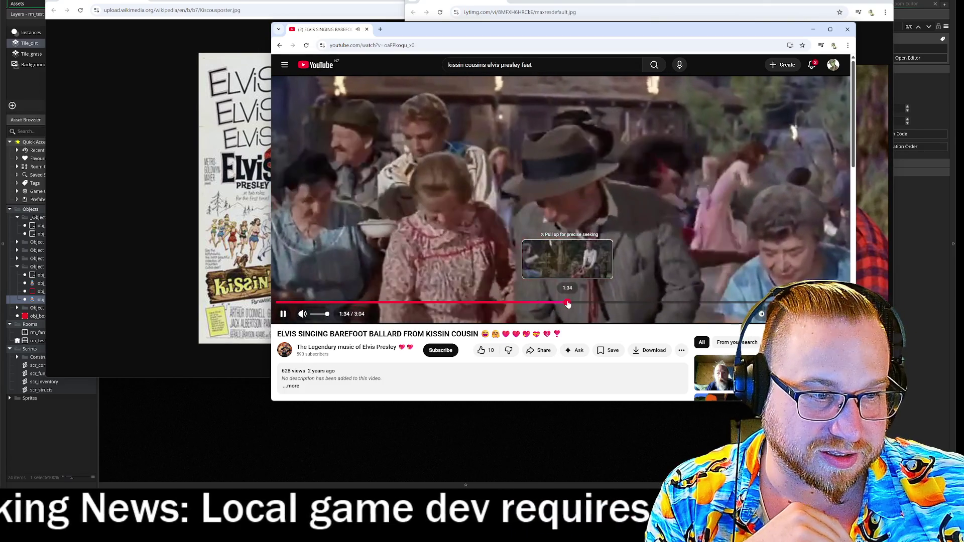
left_click(568, 303)
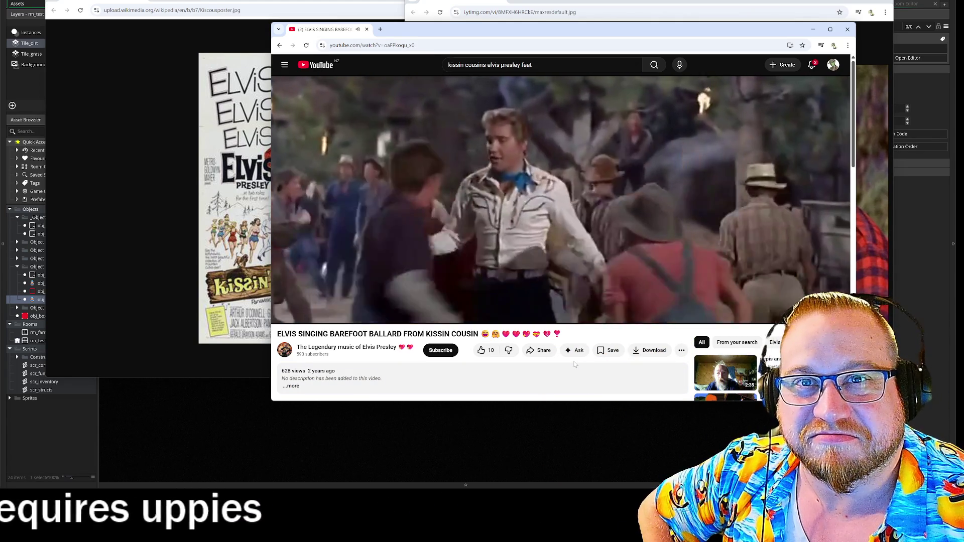
left_click(853, 30)
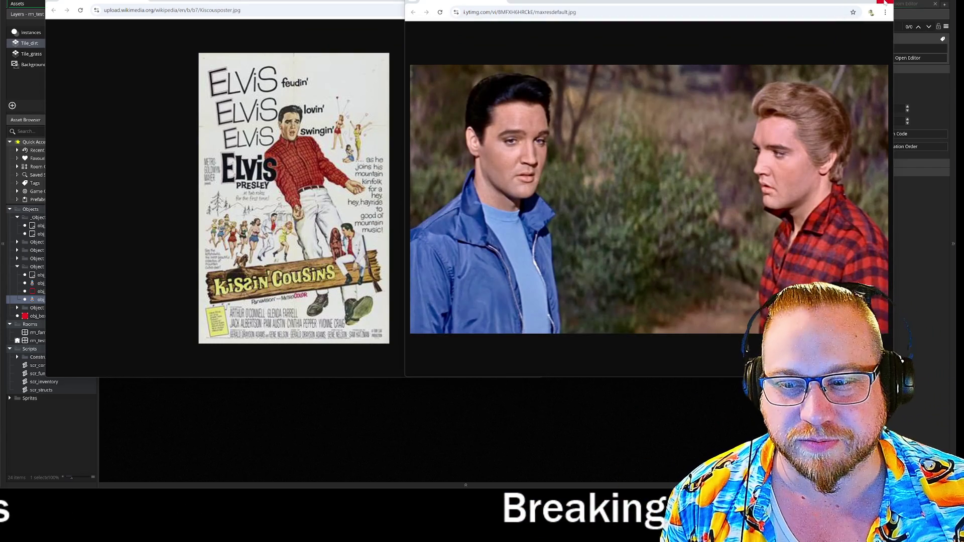
left_click(885, 2)
Close the poster window, open obj_test_player's empty Step event code, and bring up rm_test.
left_click(535, 1)
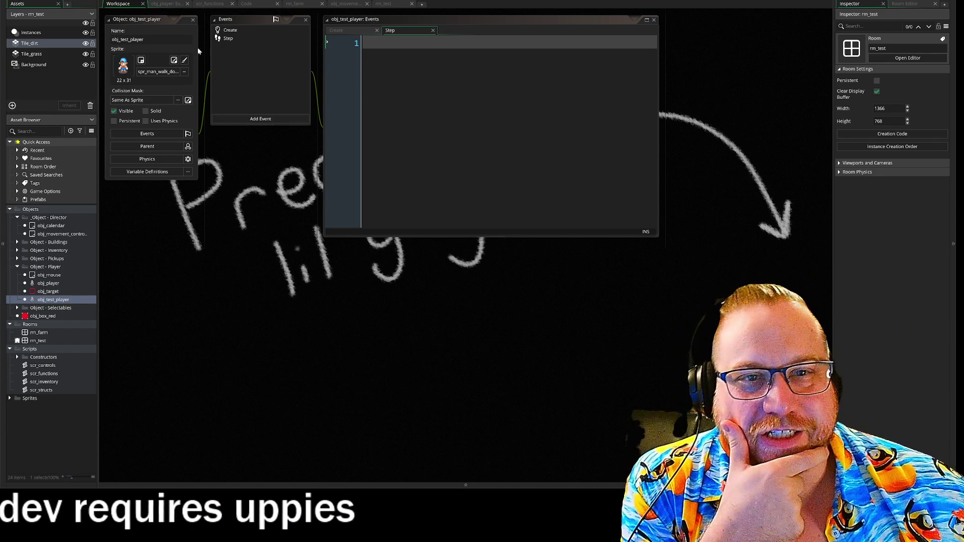
left_click(231, 38)
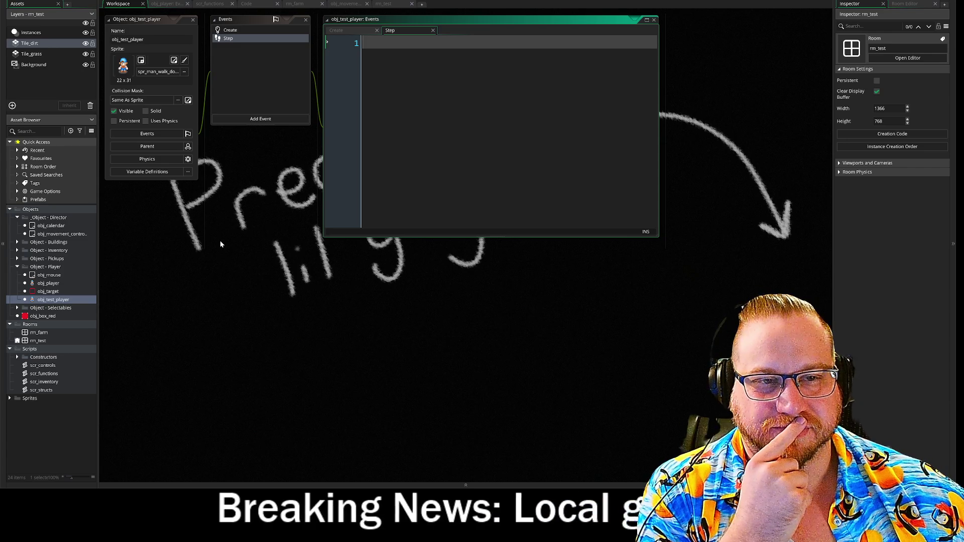
left_click(384, 4)
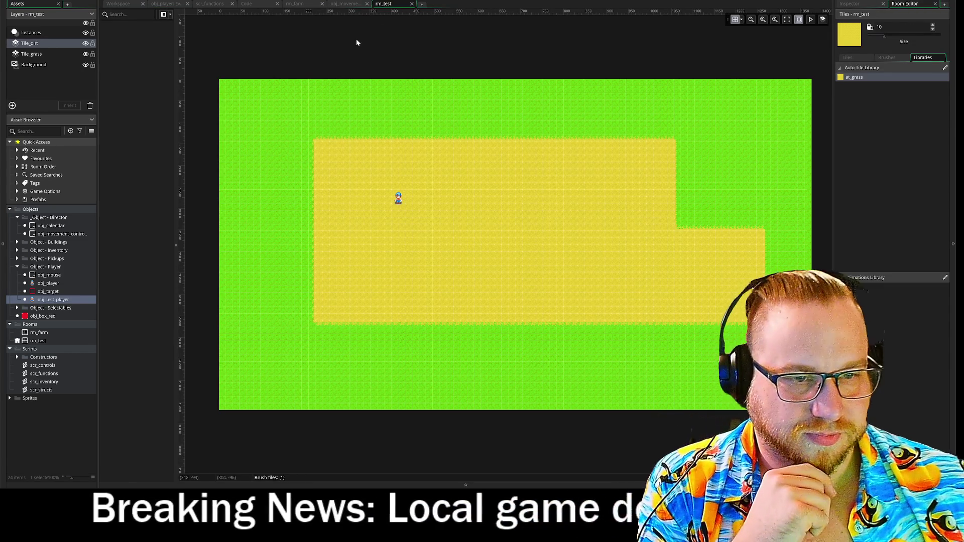
Test-run rm_test with F5, close the game, and return to obj_movement_controller's Create code.
key("F5")
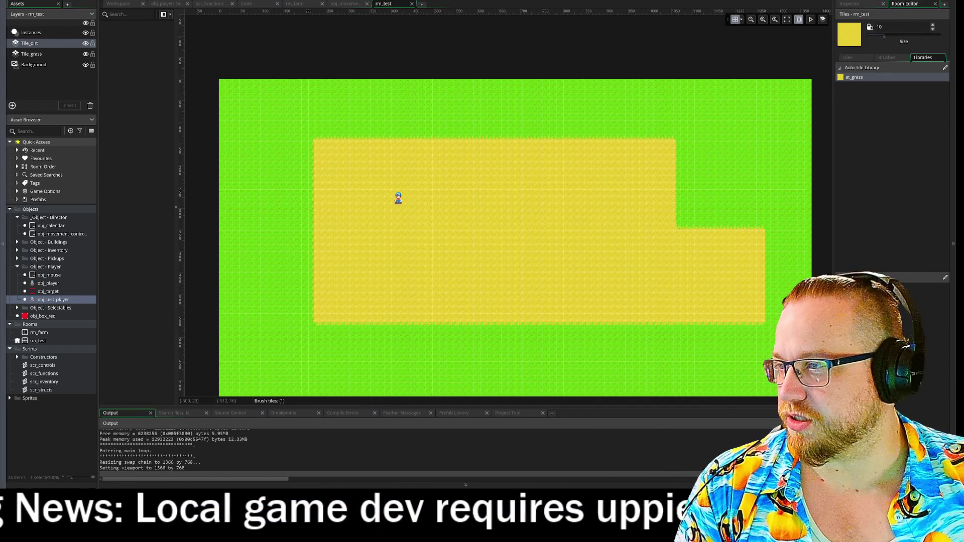
left_click_drag(561, 61, 340, 60)
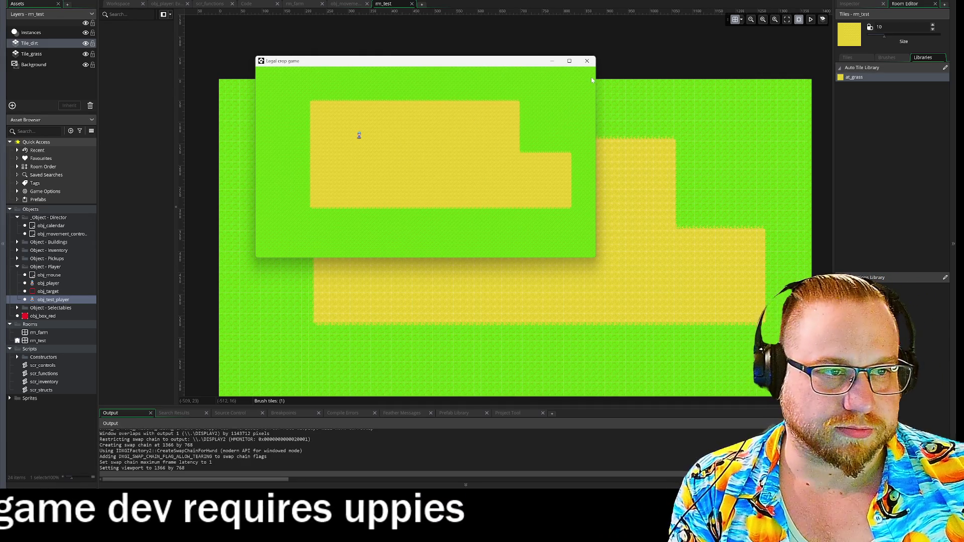
left_click(587, 61)
left_click(345, 5)
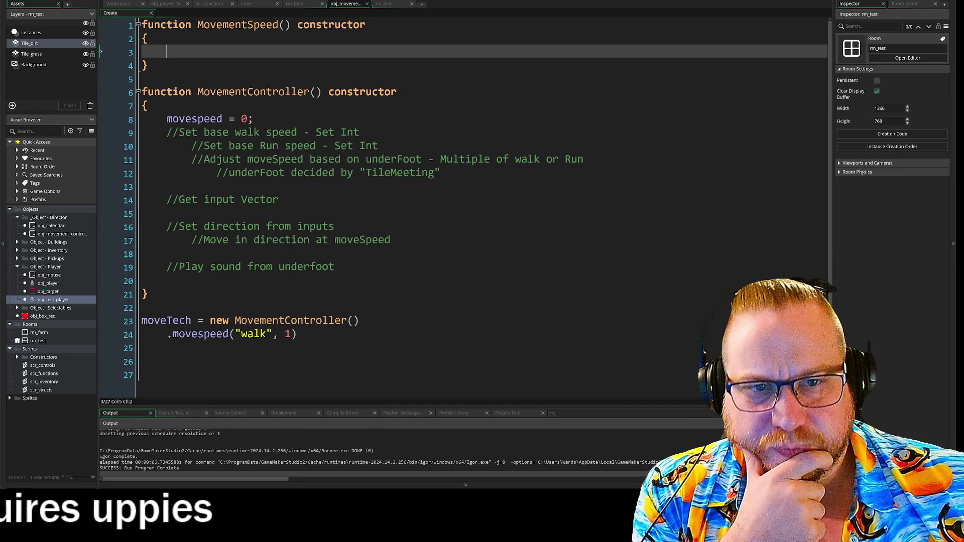
Insert a blank line after the MovementController opening brace, then go to the walk movespeed line.
left_click(147, 106)
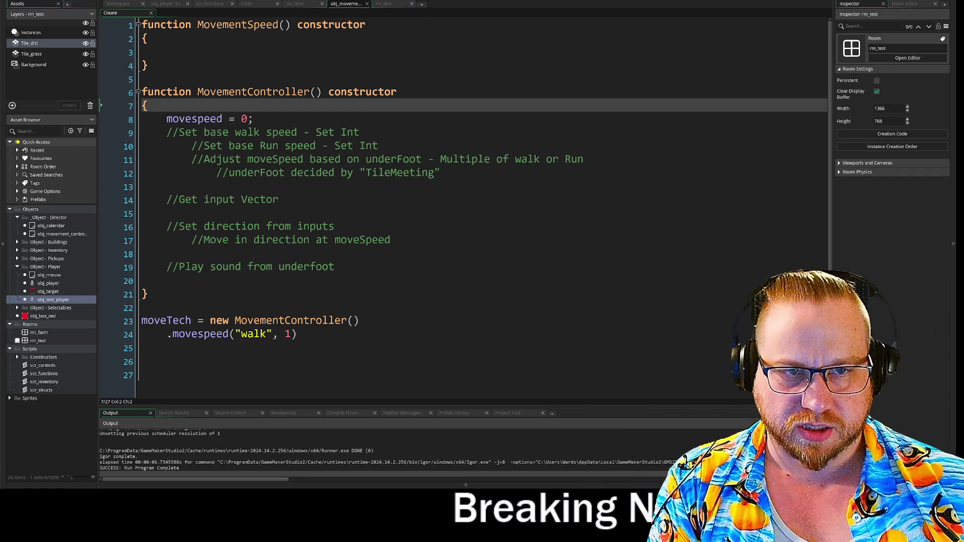
key("Return")
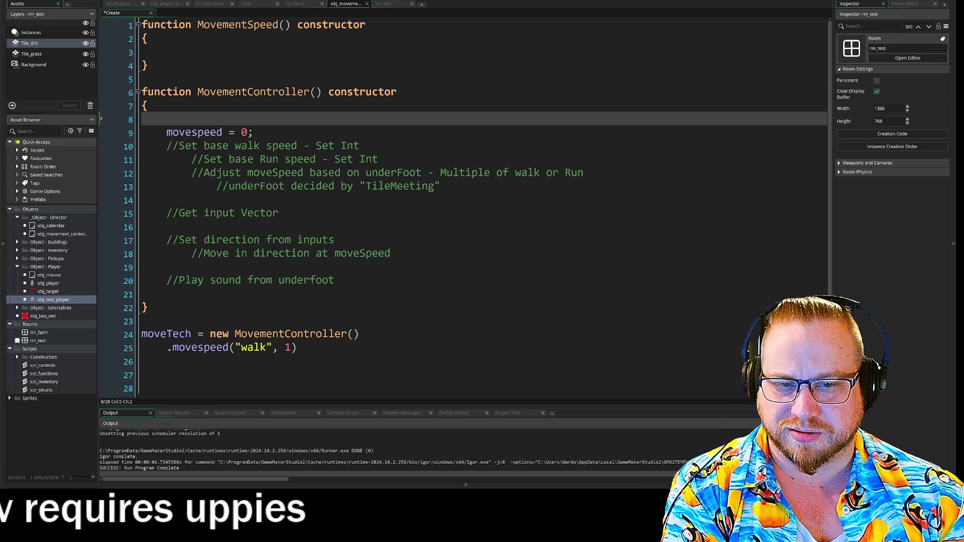
left_click(300, 347)
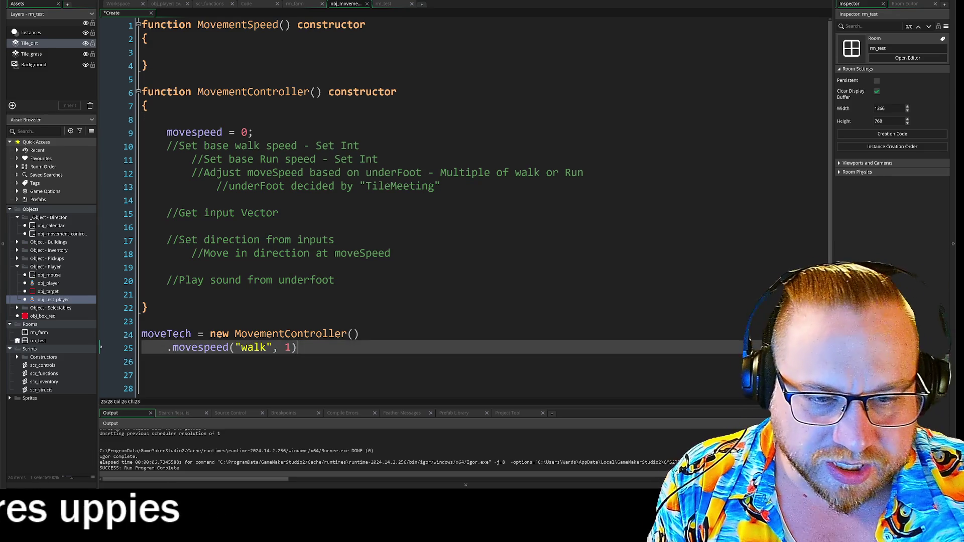
On a new line under the walk call, chain .movespeed("run", 2) onto moveTech.
key("Return")
type("/")
key("BackSpace")
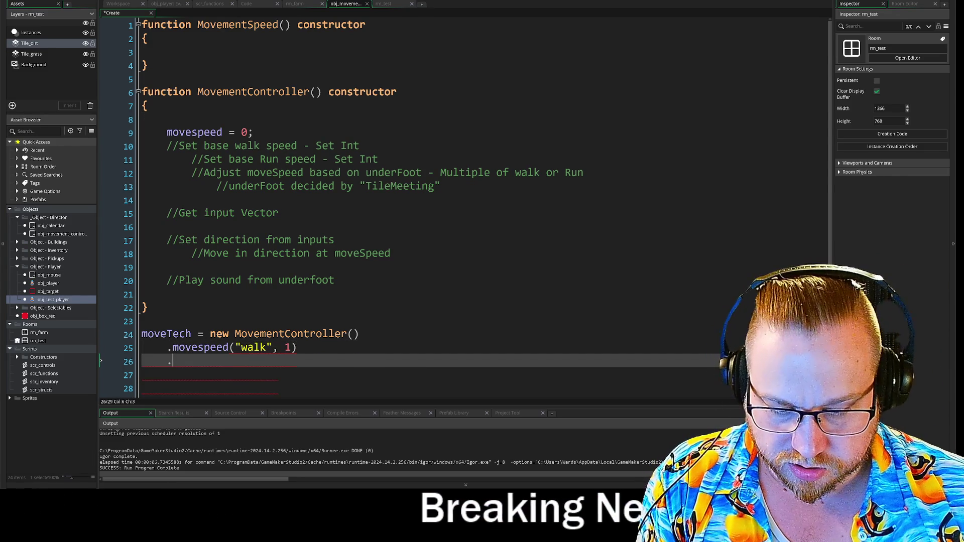
type("movespeed")
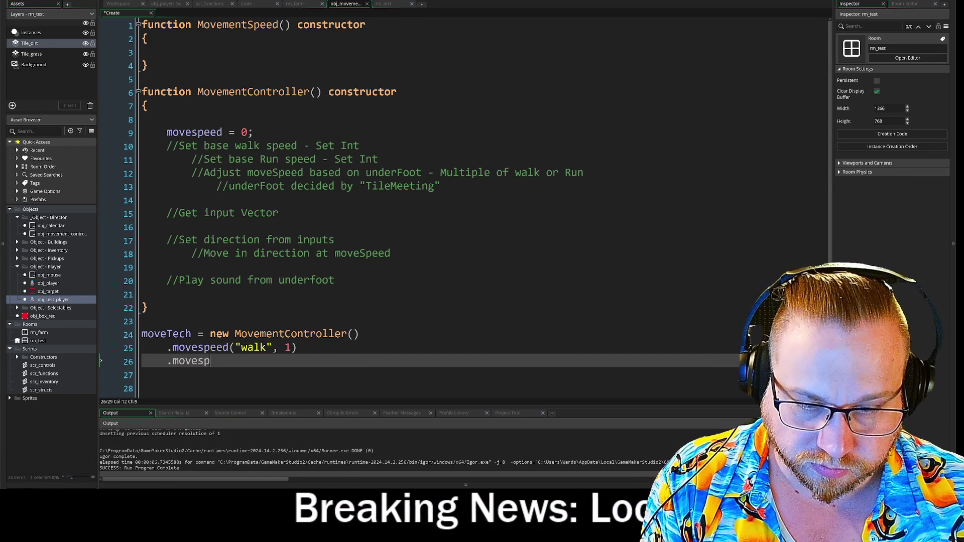
type("()")
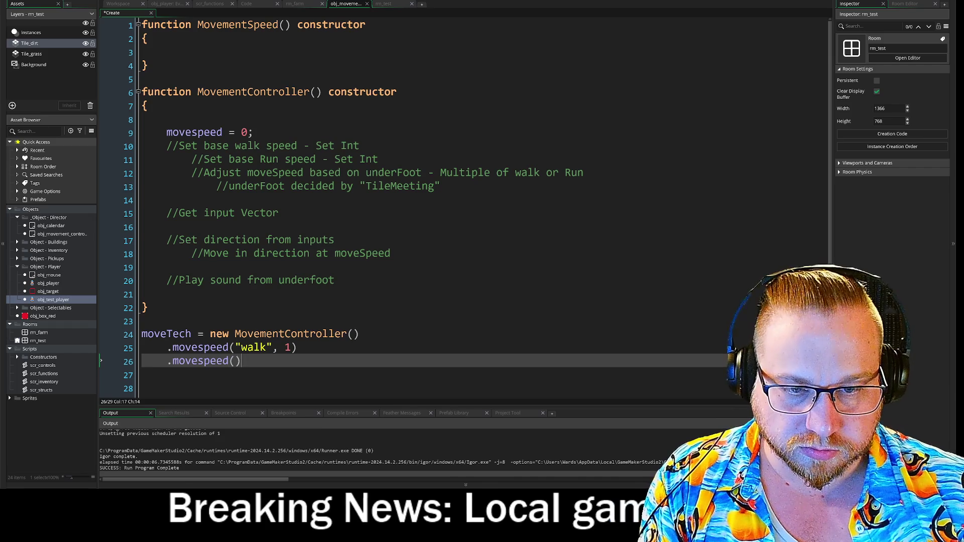
type("\"")
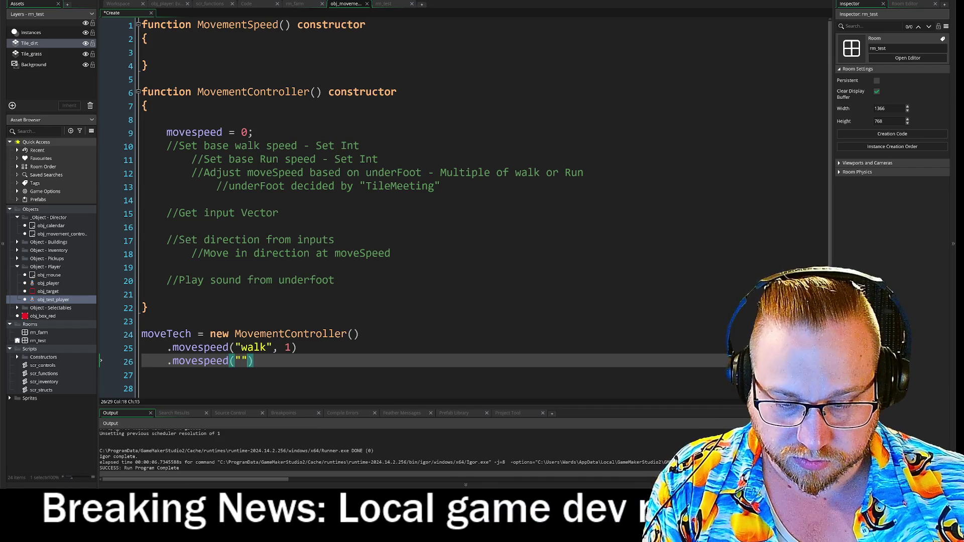
type("run ")
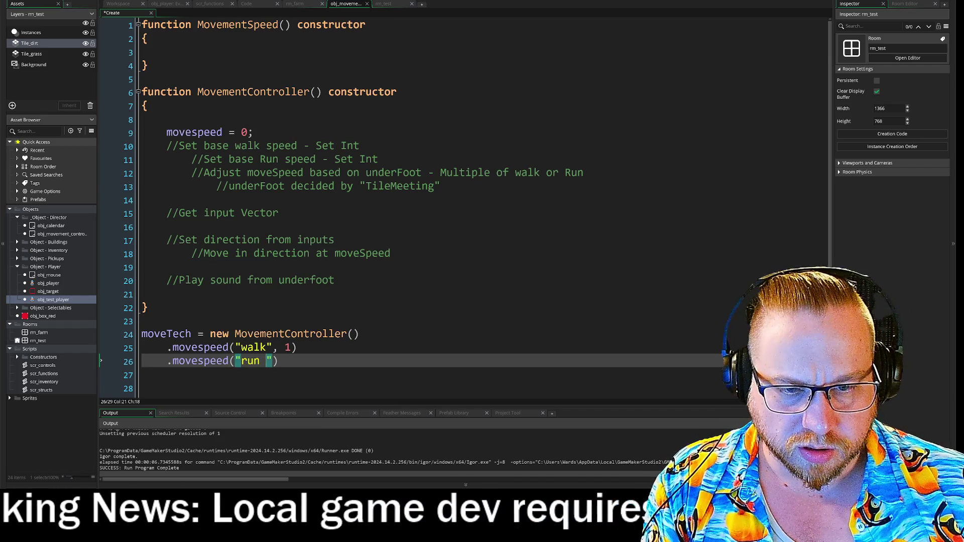
type("\", ")
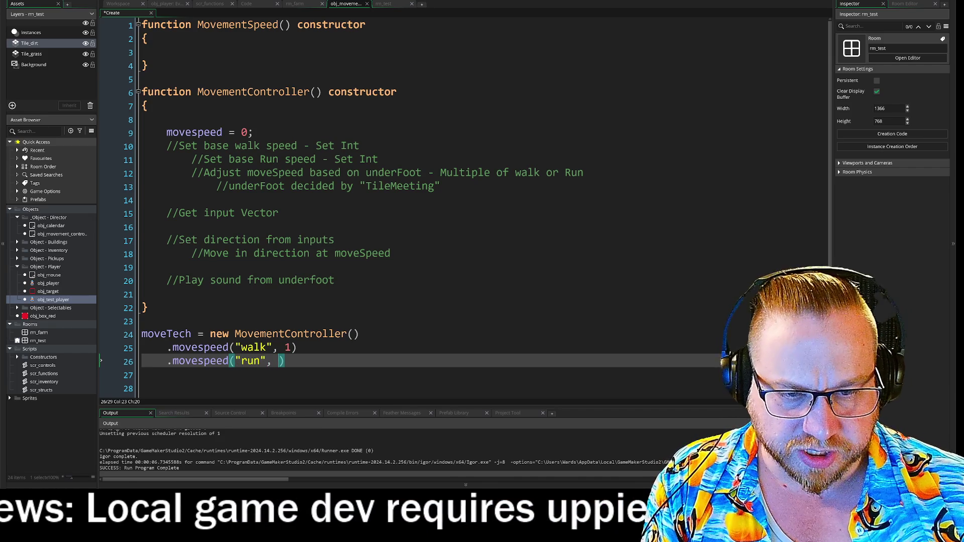
type("2")
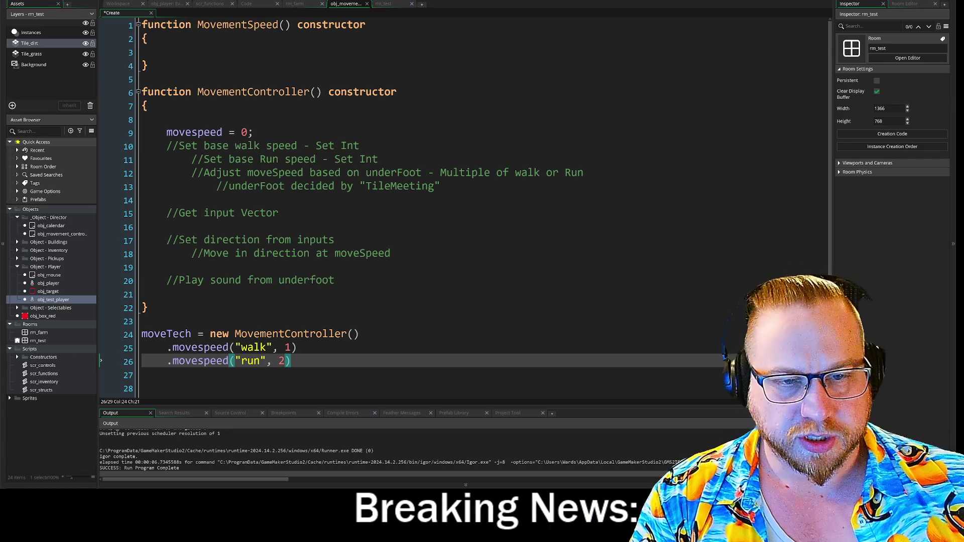
scroll(465, 204, "down", 1)
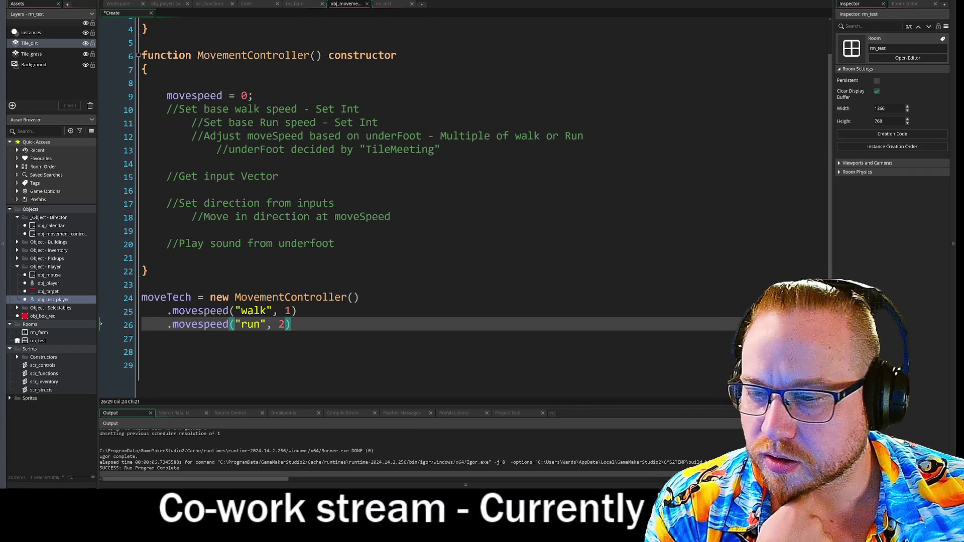
Place the cursor at the end of the run speed line.
left_click(290, 324)
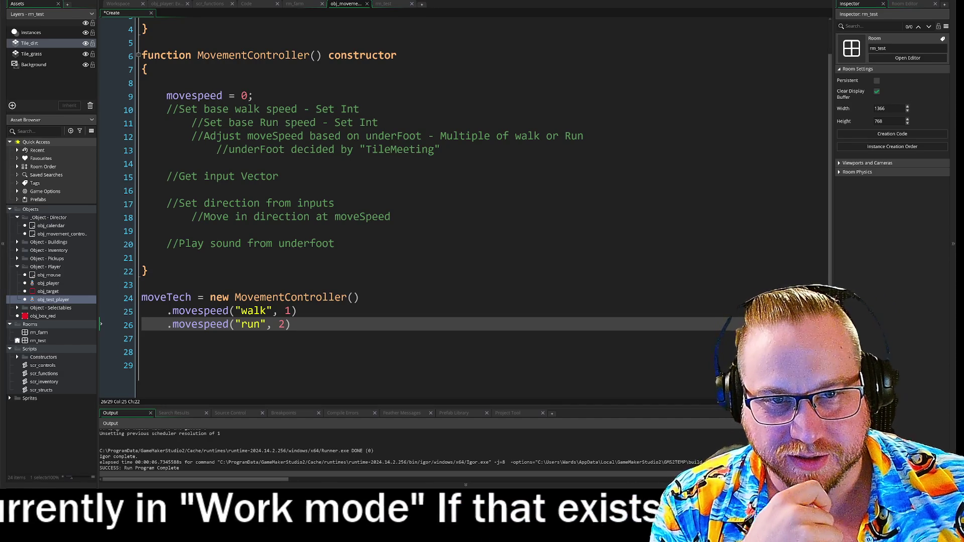
left_click(253, 96)
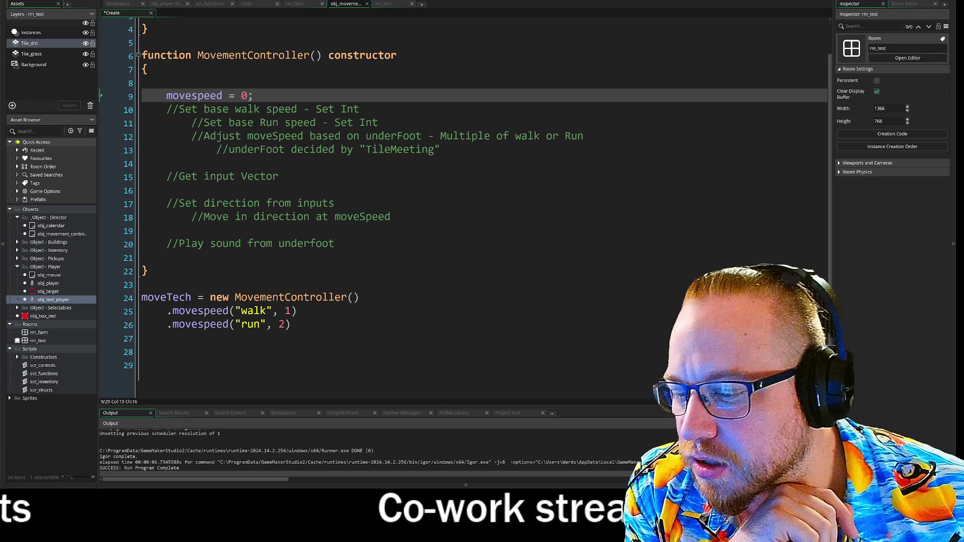
left_click(141, 284)
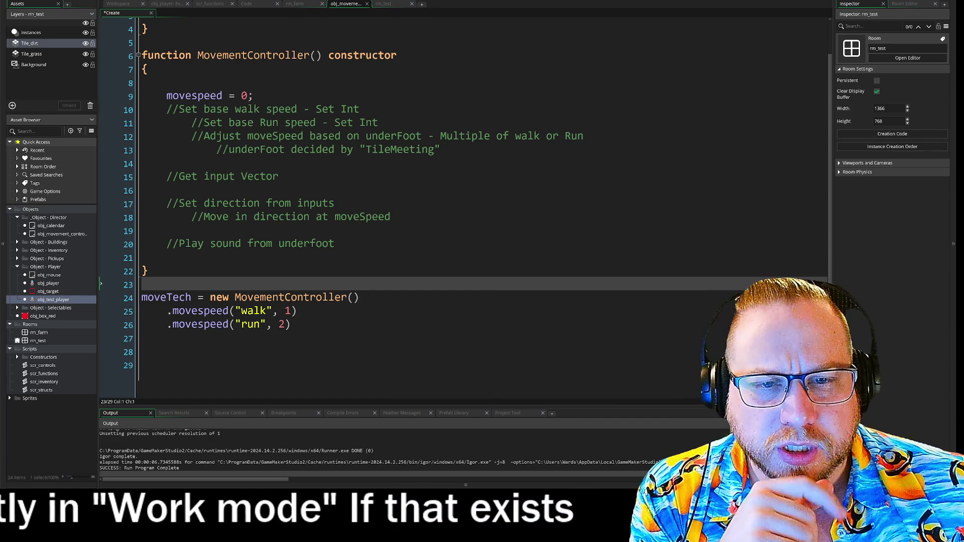
left_click_drag(253, 96, 142, 95)
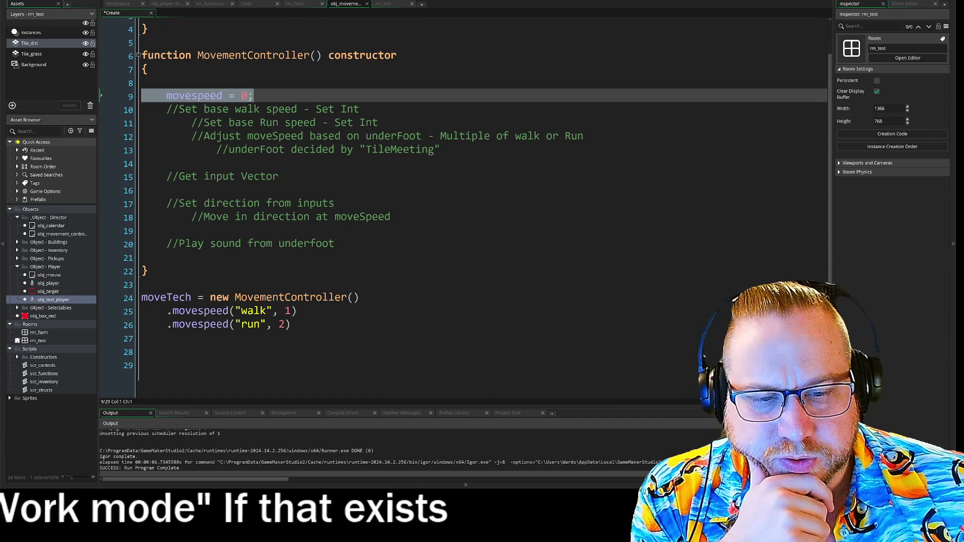
Delete the movespeed = 0 line.
key("BackSpace")
key("BackSpace")
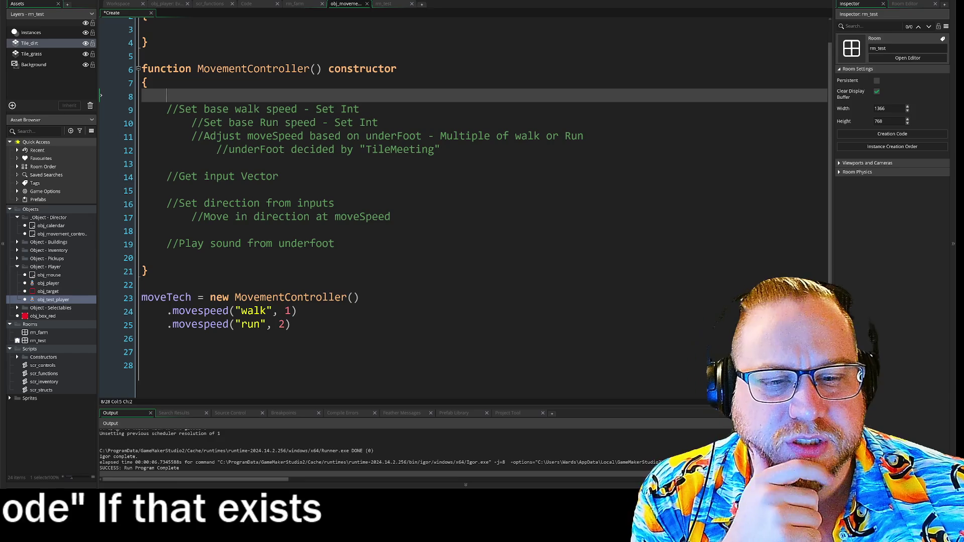
mouse_move(167, 311)
left_mouse_down()
mouse_move(296, 310)
mouse_move(290, 324)
left_mouse_up()
left_click(290, 324)
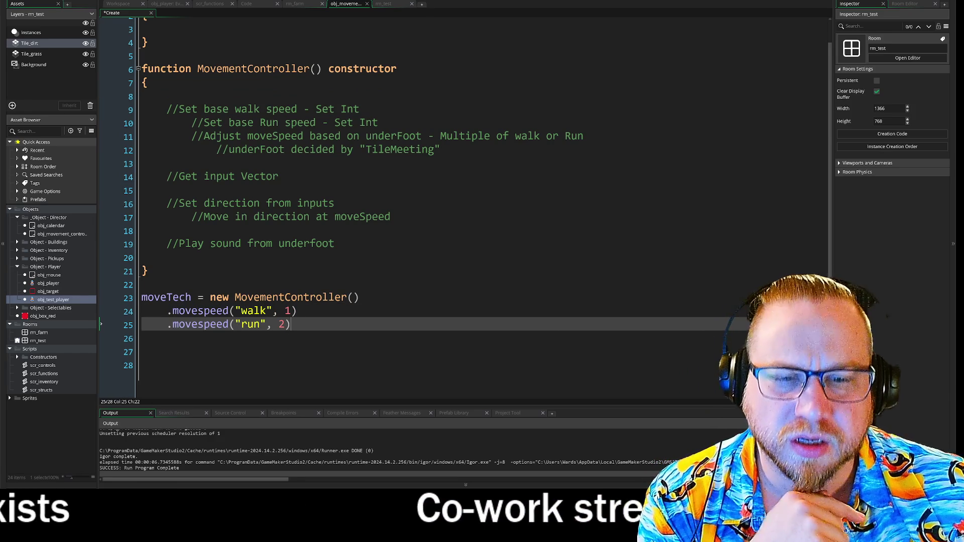
Pass an empty function(){} as the run call's third argument, spread over new lines.
left_click(285, 324)
type(", f")
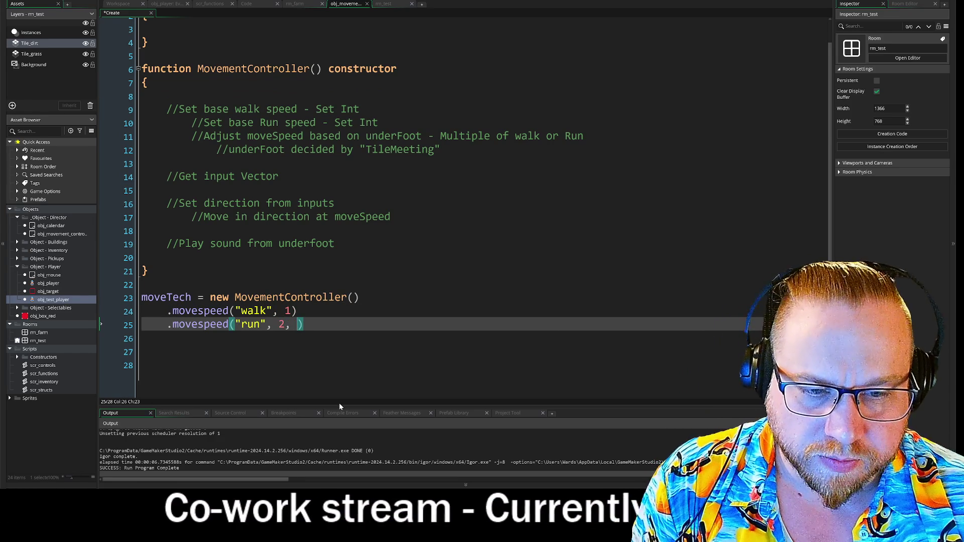
type("unction")
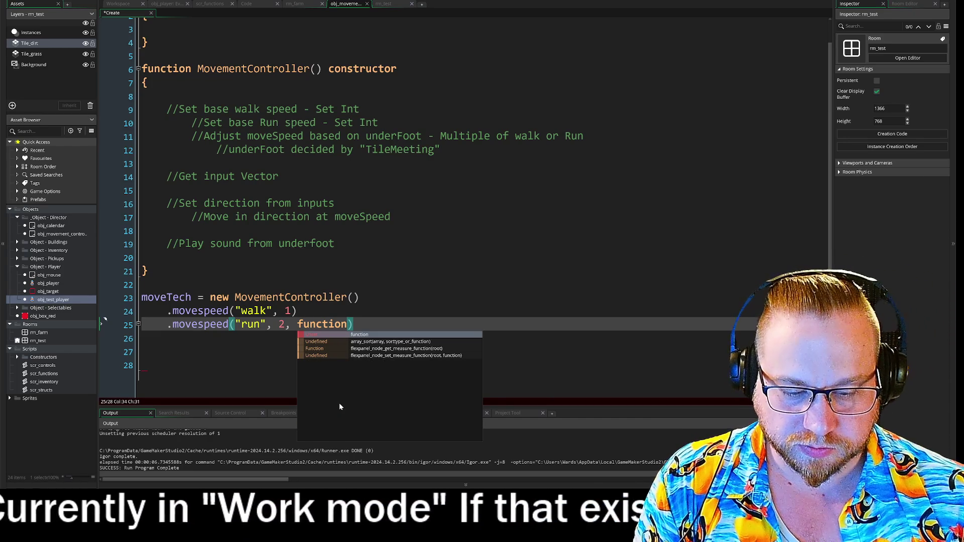
type("()")
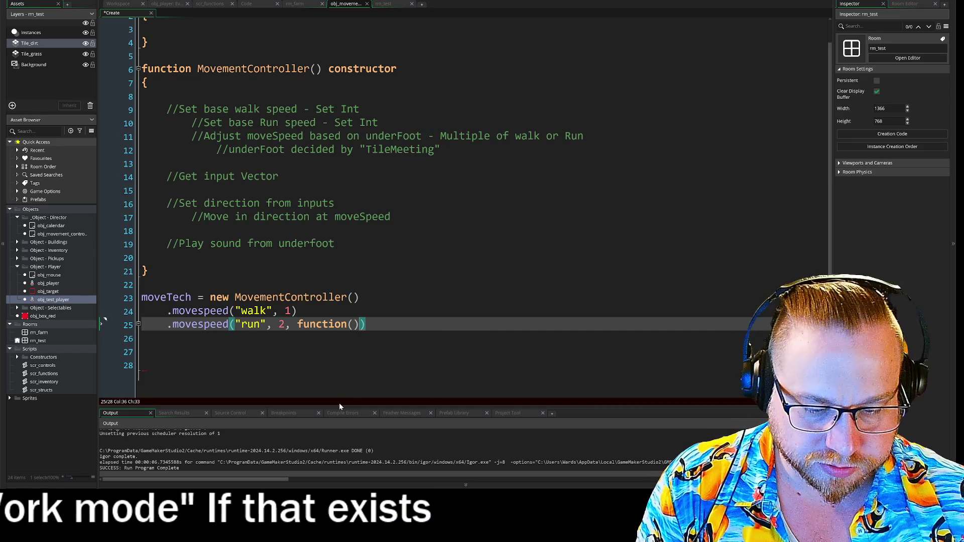
type("{}")
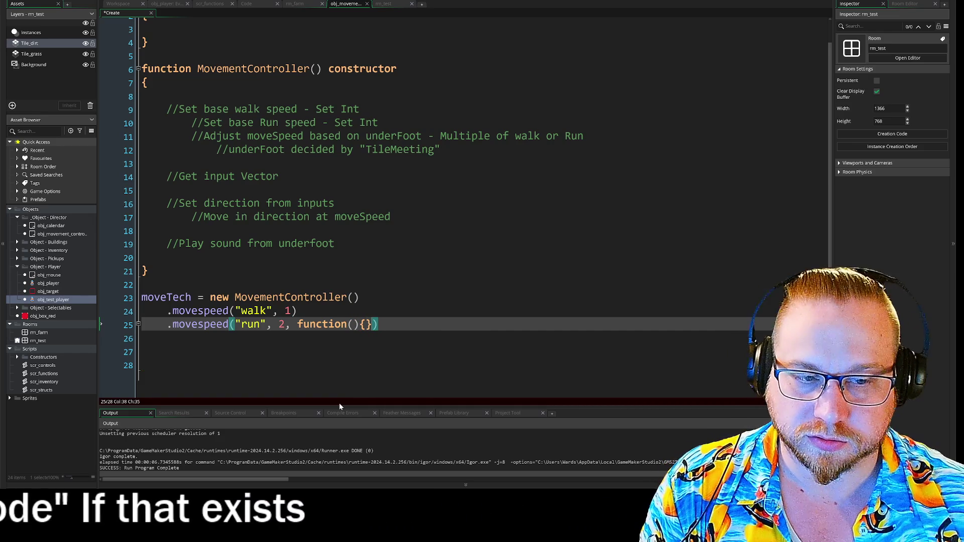
key("Return")
key("Left")
key("Left")
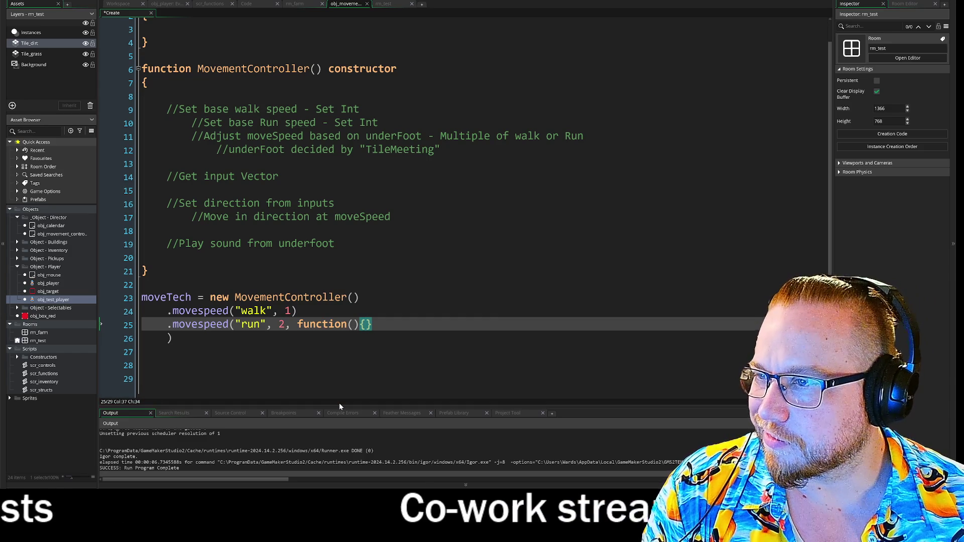
key("Return")
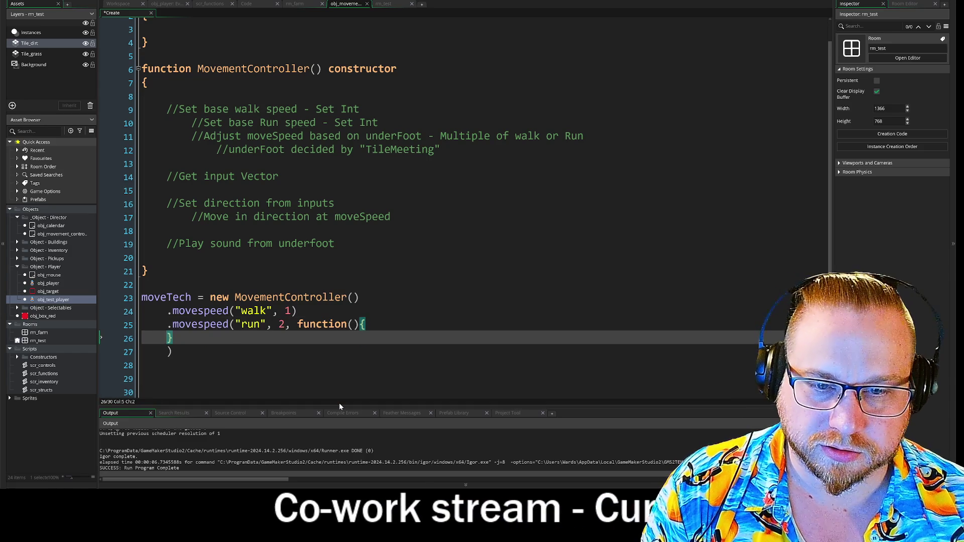
Put the function's opening and closing braces on their own indented lines with a body line between.
key("Up")
key("End")
key("Left")
key("Return")
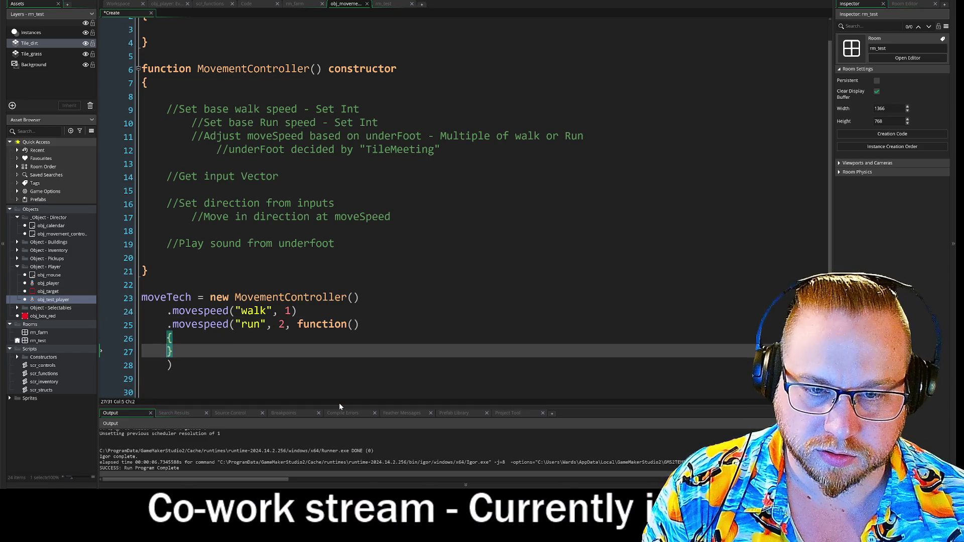
key("Tab")
key("Tab")
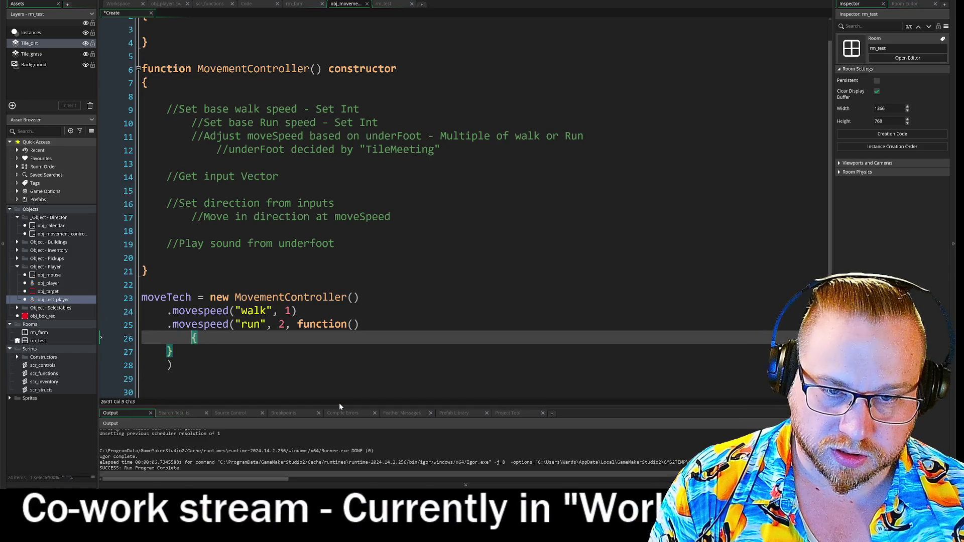
key("Down")
key("Tab")
key("Tab")
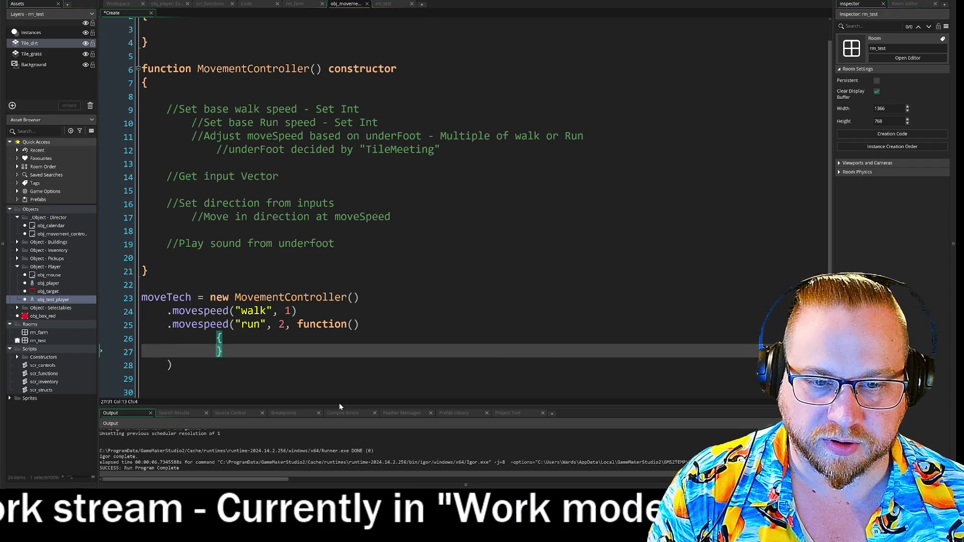
key("Up")
key("End")
key("Return")
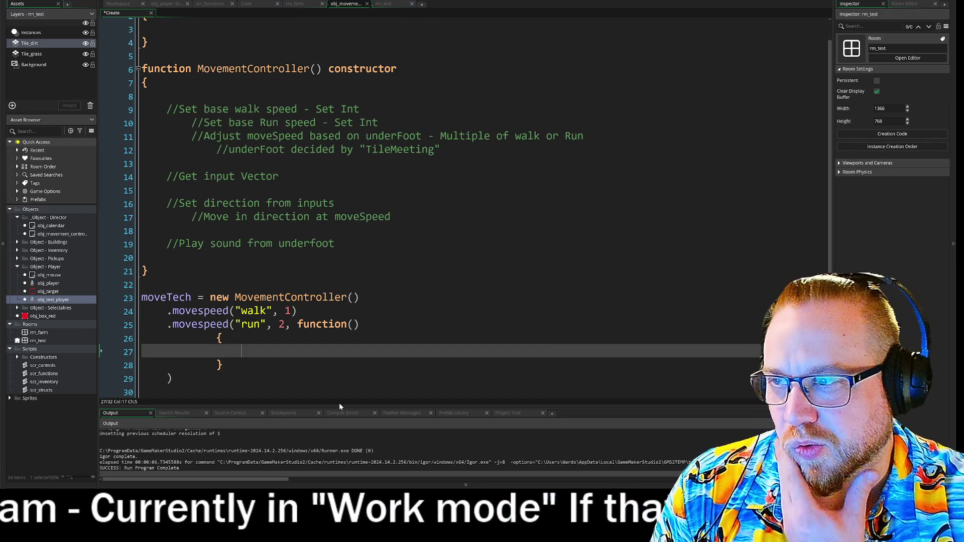
Make the function body return keyboard_check(vk_shift).
type("return")
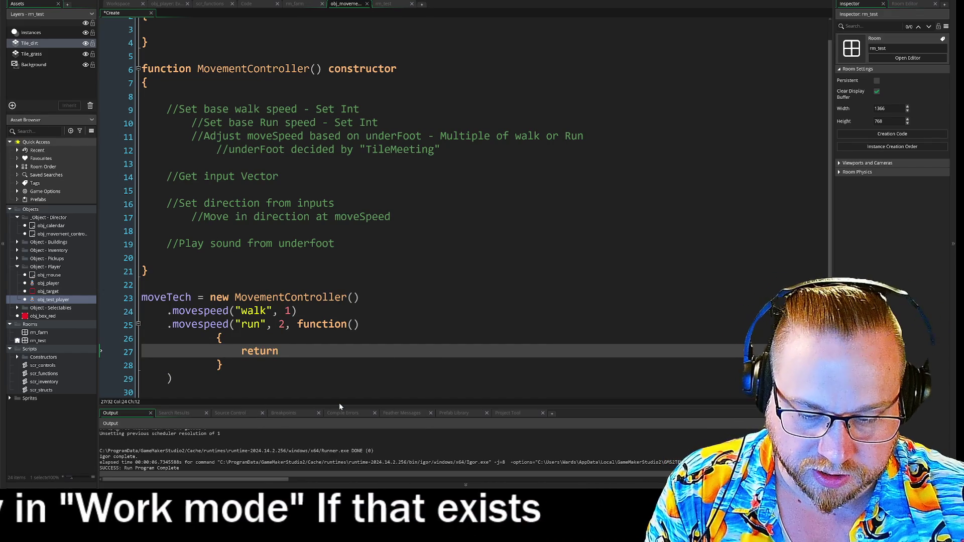
type(" keyboa")
key("Return")
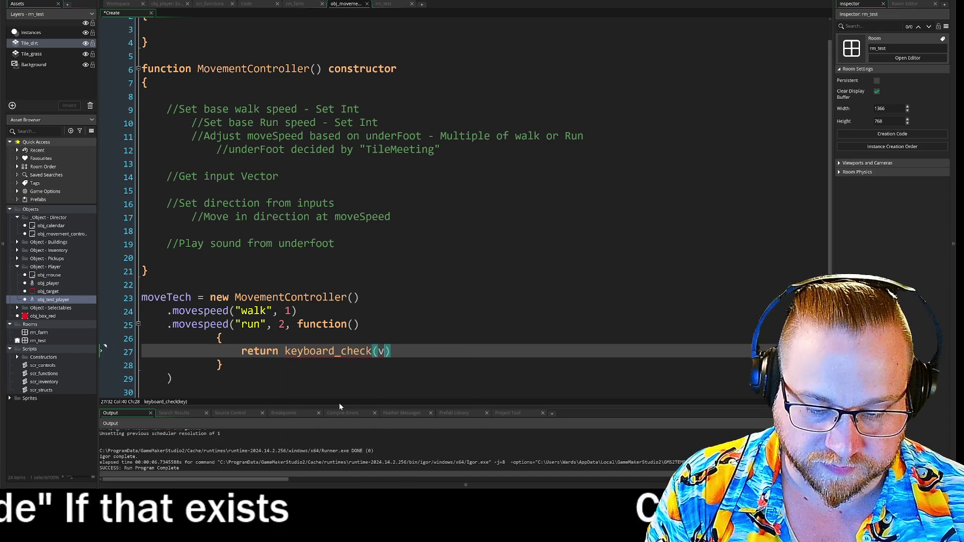
type("vk_shift")
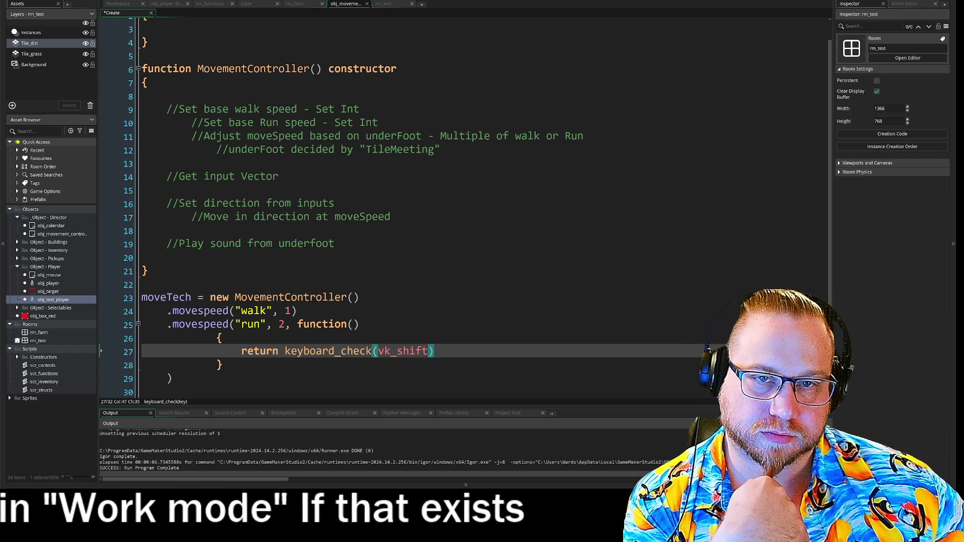
scroll(466, 206, "up", 1)
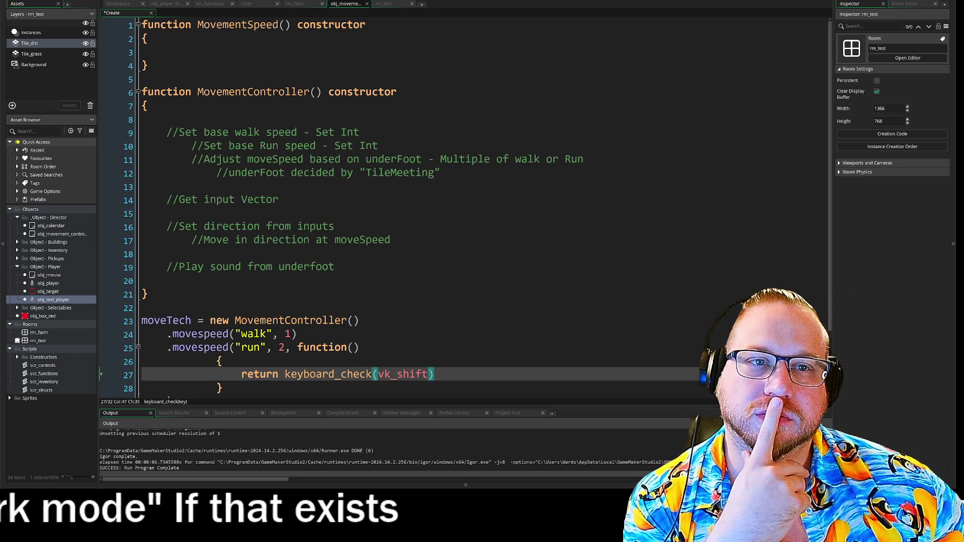
Place an obj_movement_controller instance in the rm_test room.
left_click(384, 4)
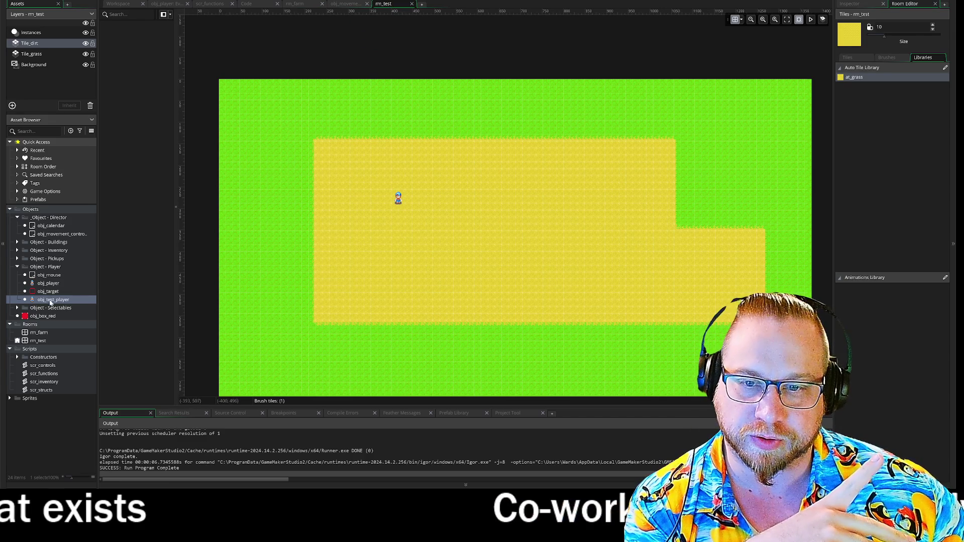
mouse_move(56, 234)
left_mouse_down()
mouse_move(138, 234)
mouse_move(205, 96)
mouse_move(232, 79)
mouse_move(51, 65)
mouse_move(37, 33)
left_mouse_up()
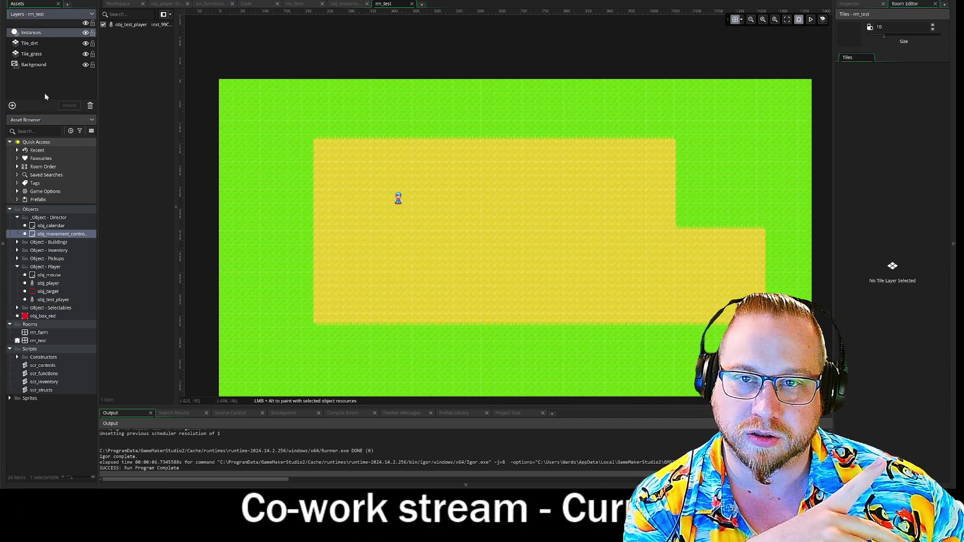
mouse_move(45, 238)
left_mouse_down()
mouse_move(223, 94)
mouse_move(223, 83)
left_mouse_up()
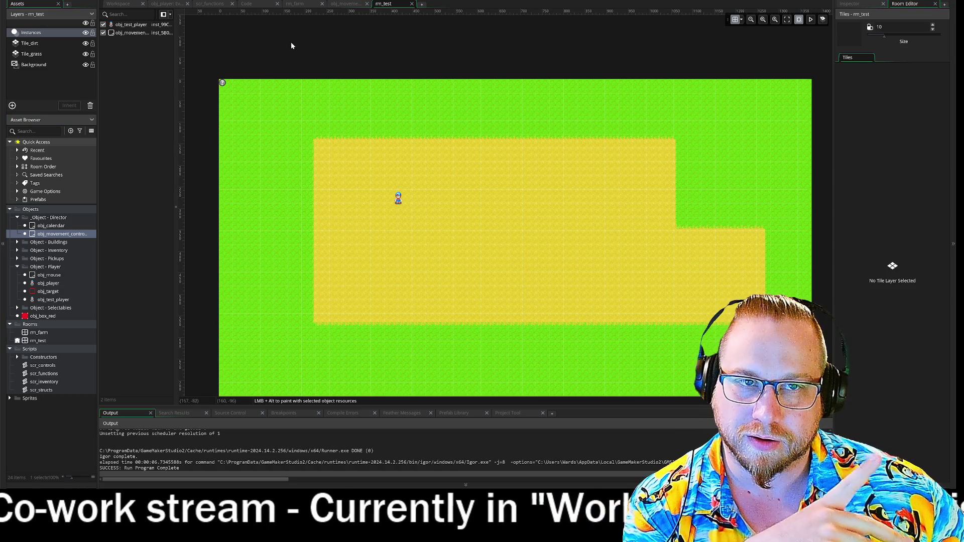
Look over the controller and obj_player code, then open obj_test_player's Step event.
left_click(344, 4)
left_click(167, 4)
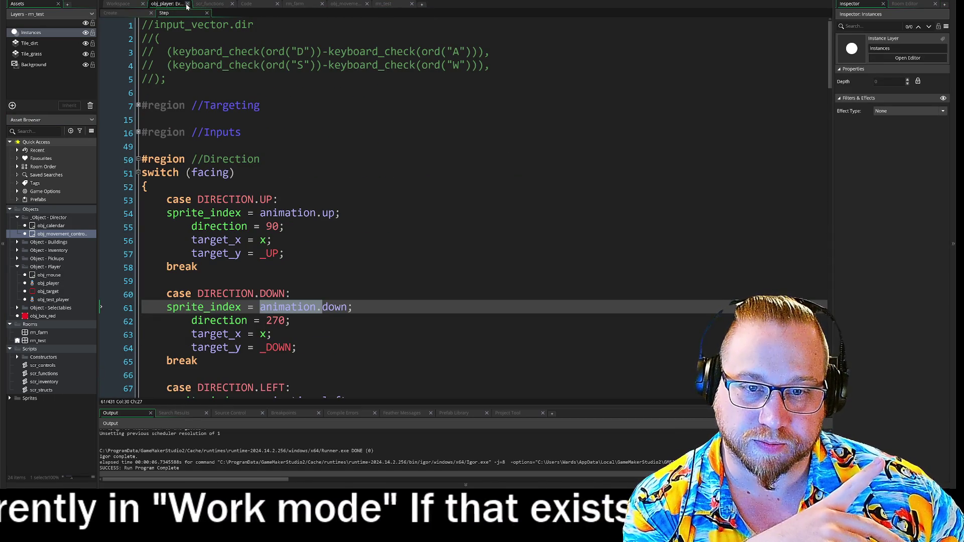
left_click(187, 4)
left_click(340, 5)
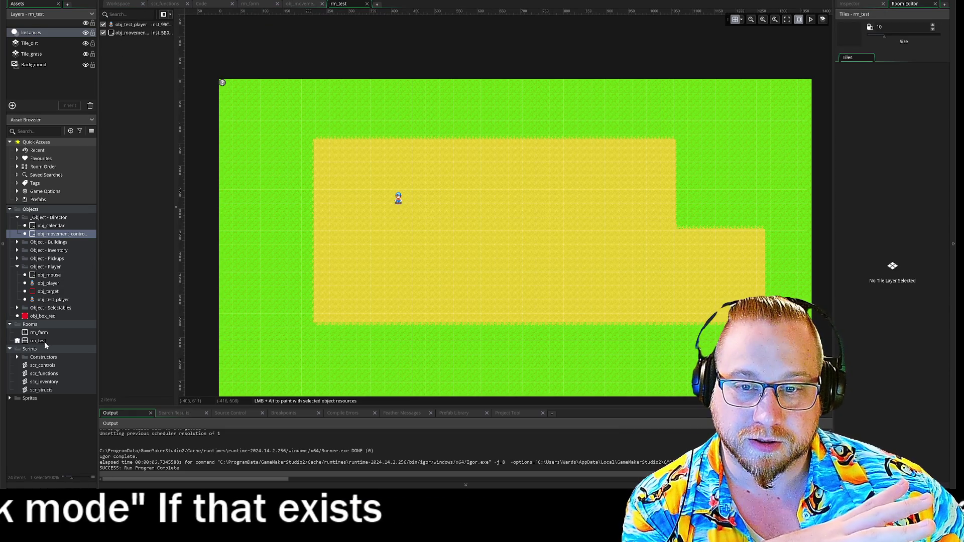
double_click(50, 300)
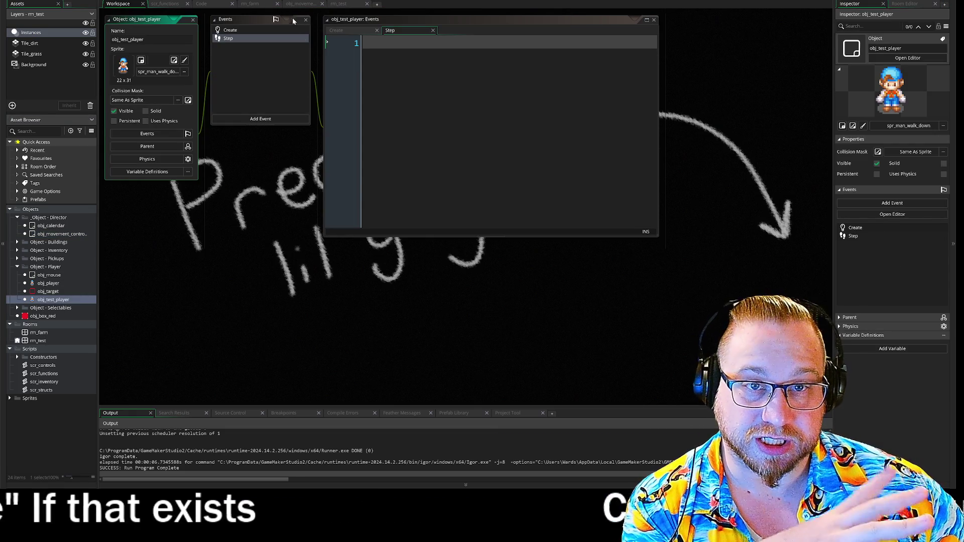
Maximize obj_test_player's Step event code to fill the editor.
left_click(646, 20)
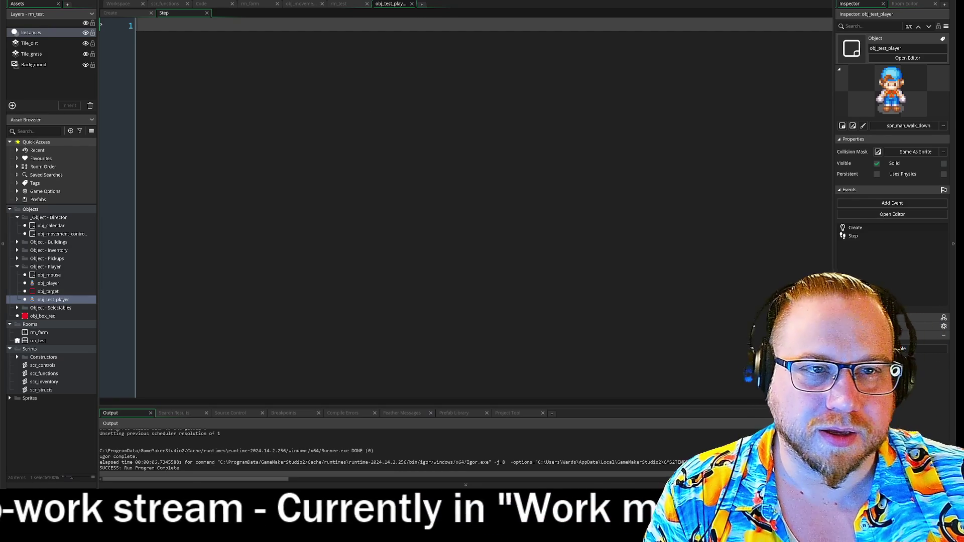
Write move_and_collide() in obj_test_player's Step event, comparing against the controller's Create code.
type("move")
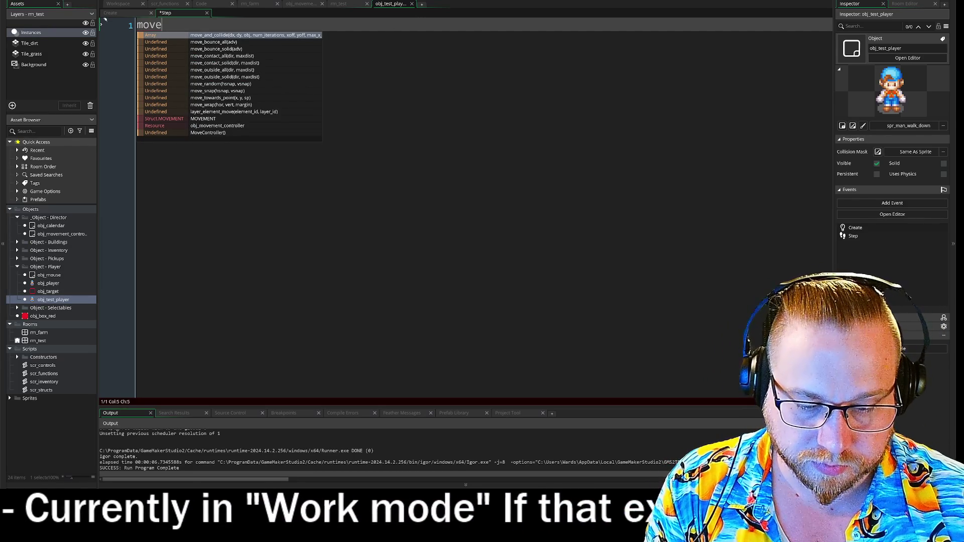
type("_and")
key("Return")
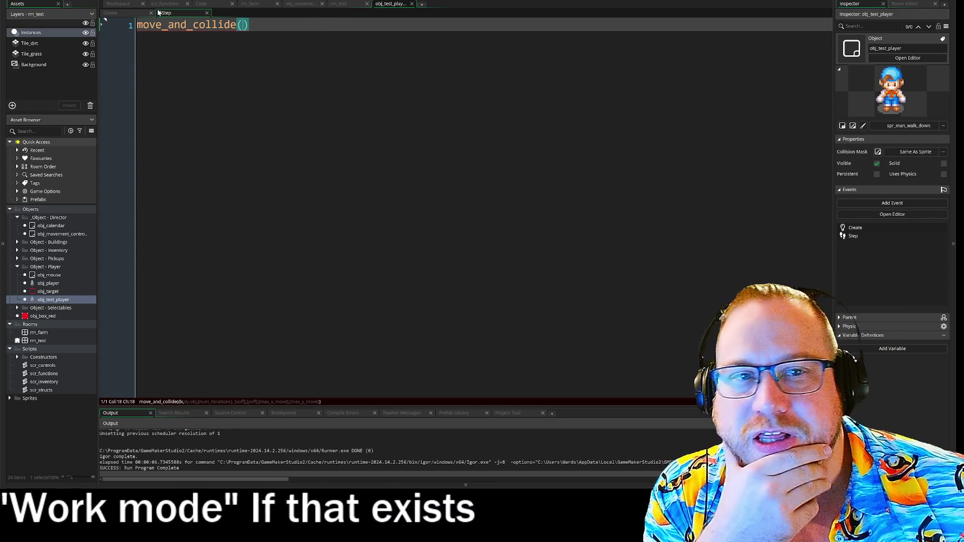
left_click(302, 4)
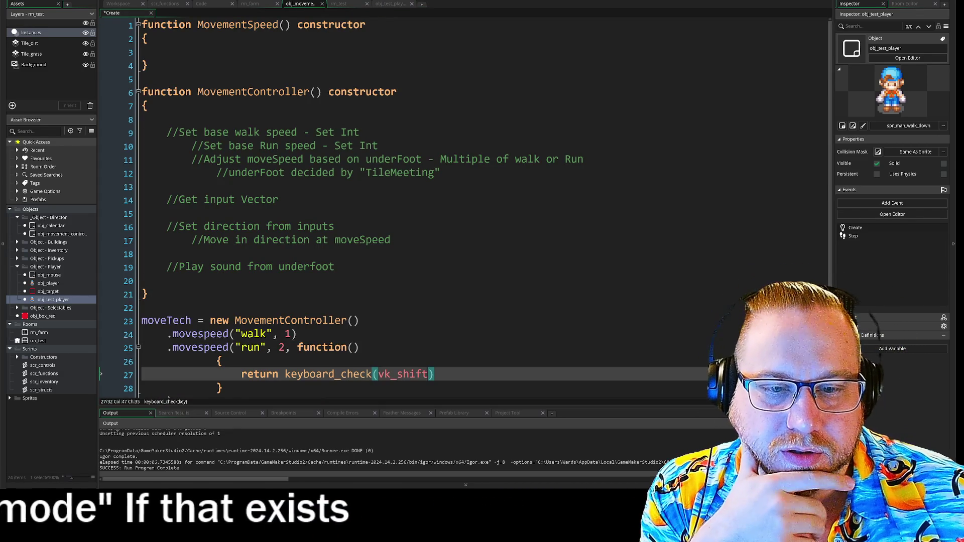
left_click(392, 5)
Above it, add a line calling obj_movement_controller.moveTech().
left_click(137, 28)
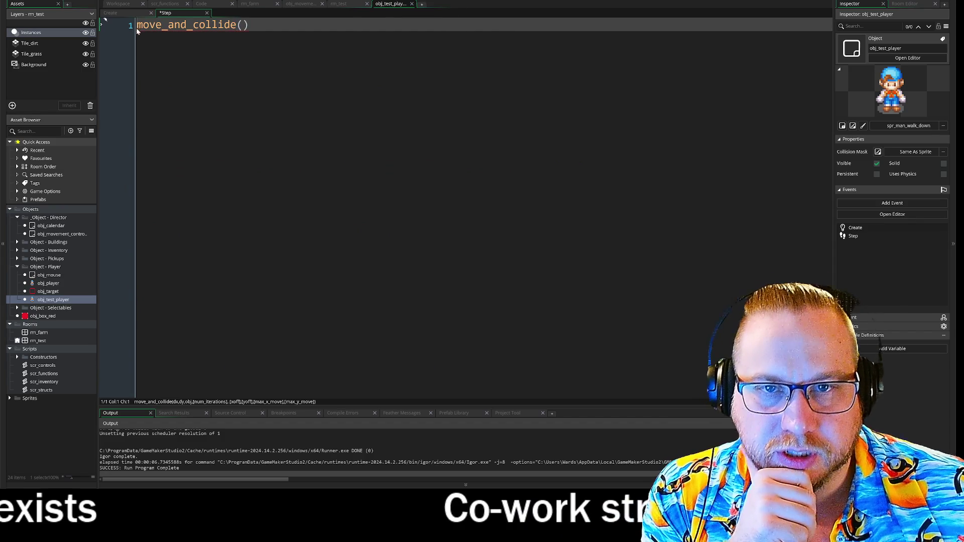
key("Return")
key("Return")
key("Up")
key("Up")
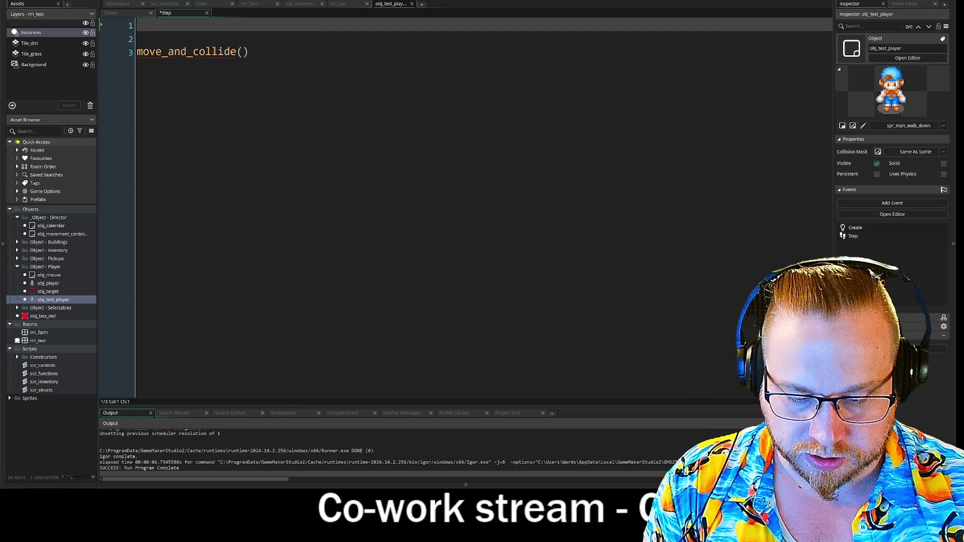
type("obj_")
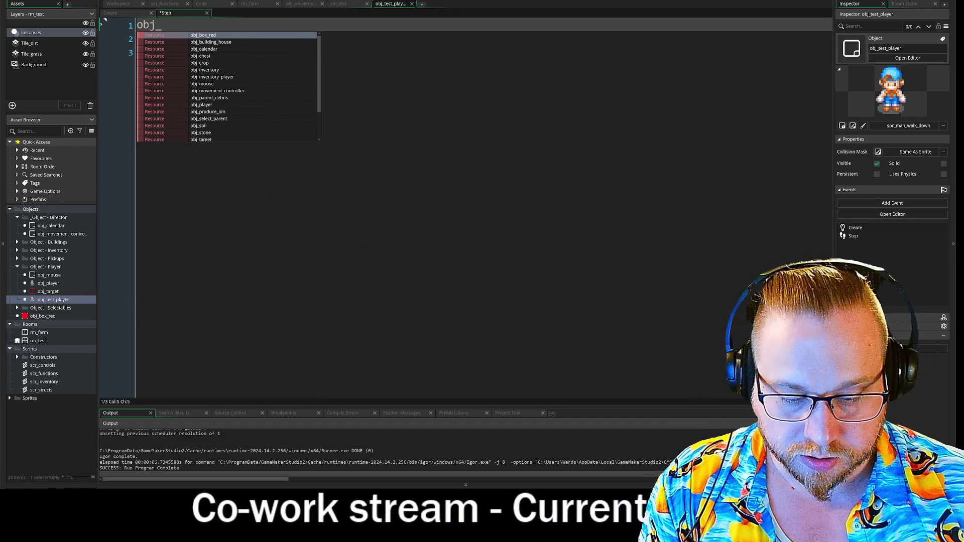
type("move")
key("Return")
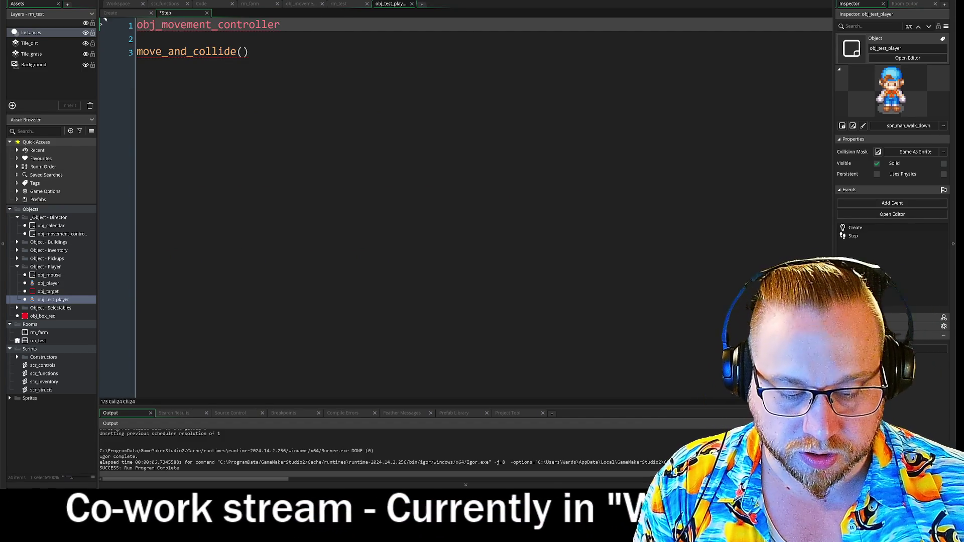
type(".mov")
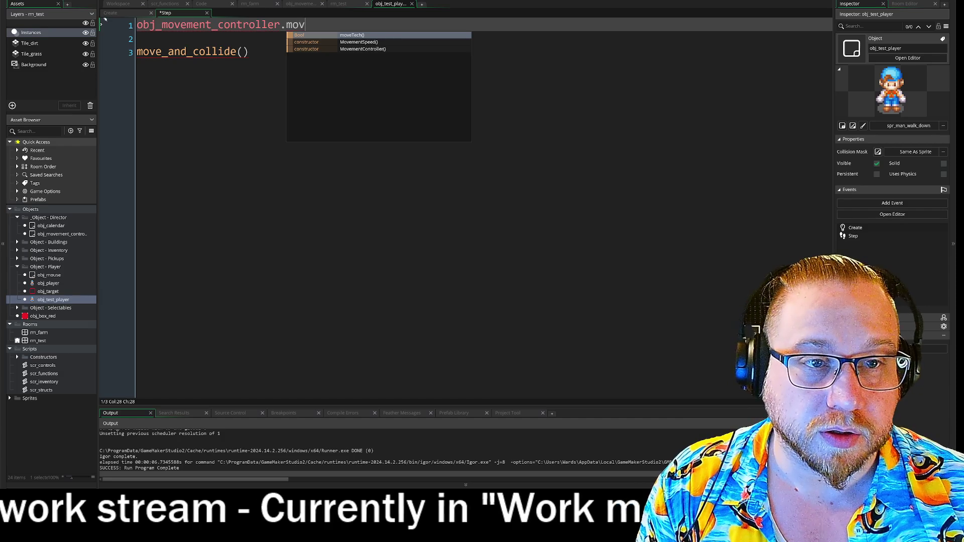
key("Return")
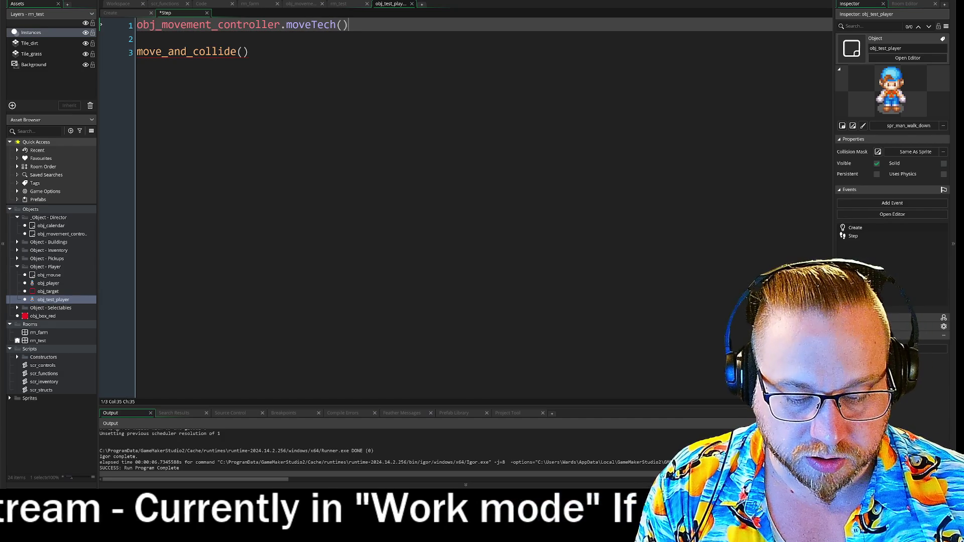
type(".mo")
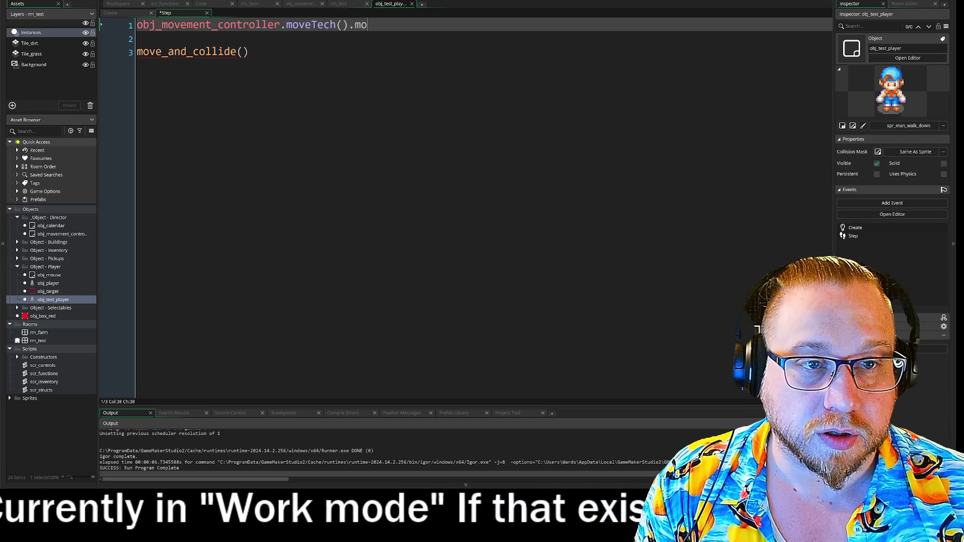
key("BackSpace")
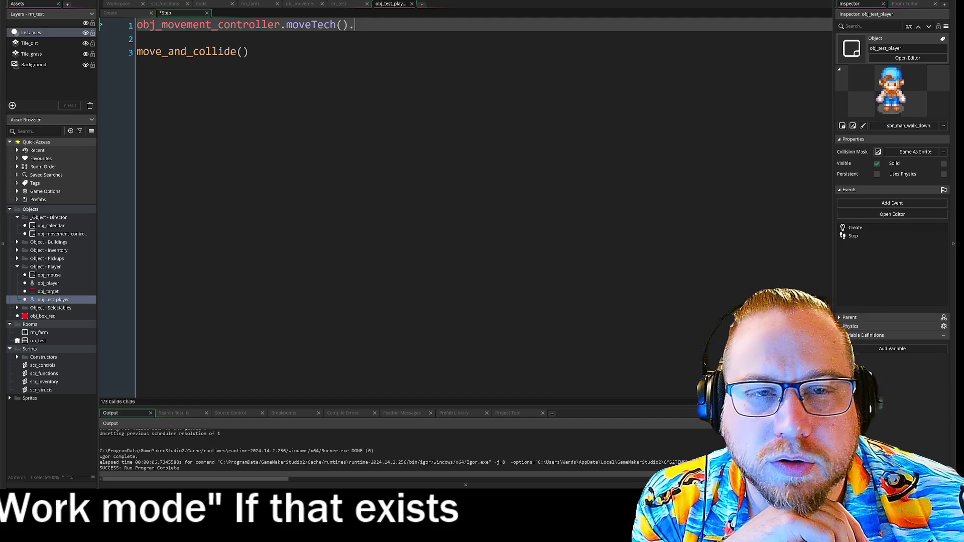
Append moveSpeed after moveTech(). and bring up the controller's Create code.
left_click(301, 4)
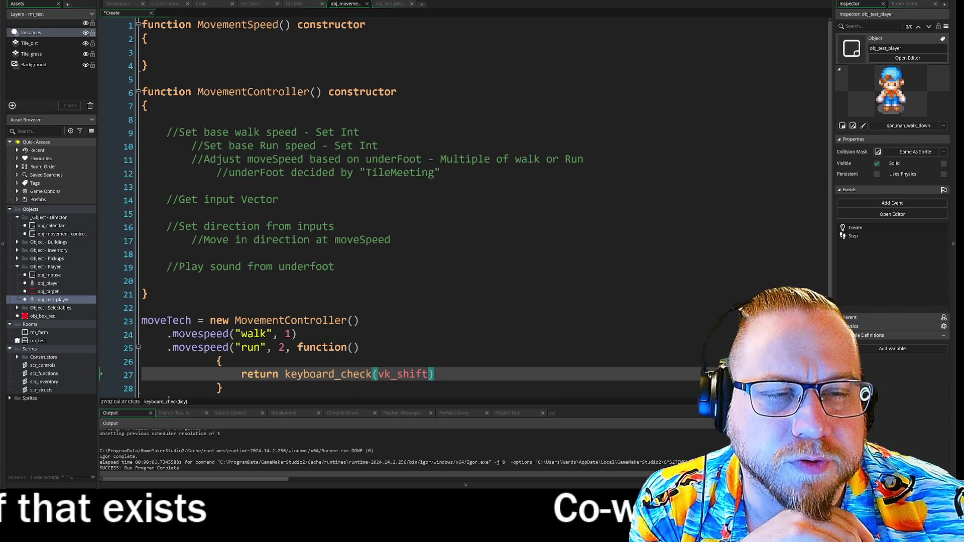
left_click(385, 4)
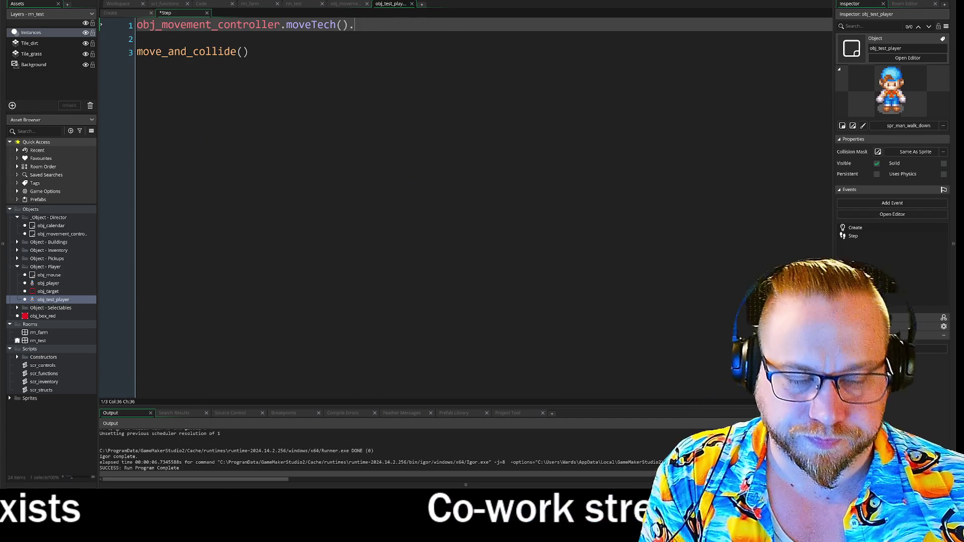
type("move")
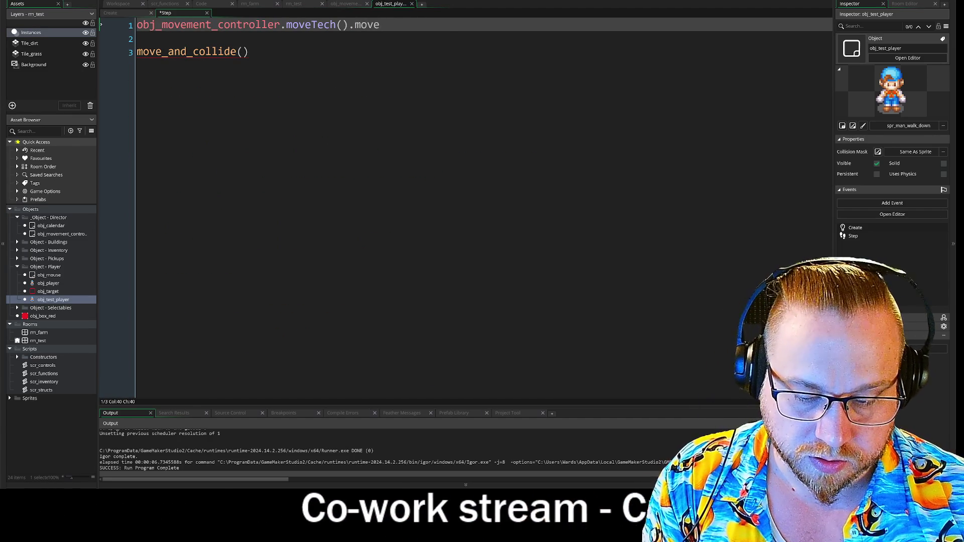
type("Spee")
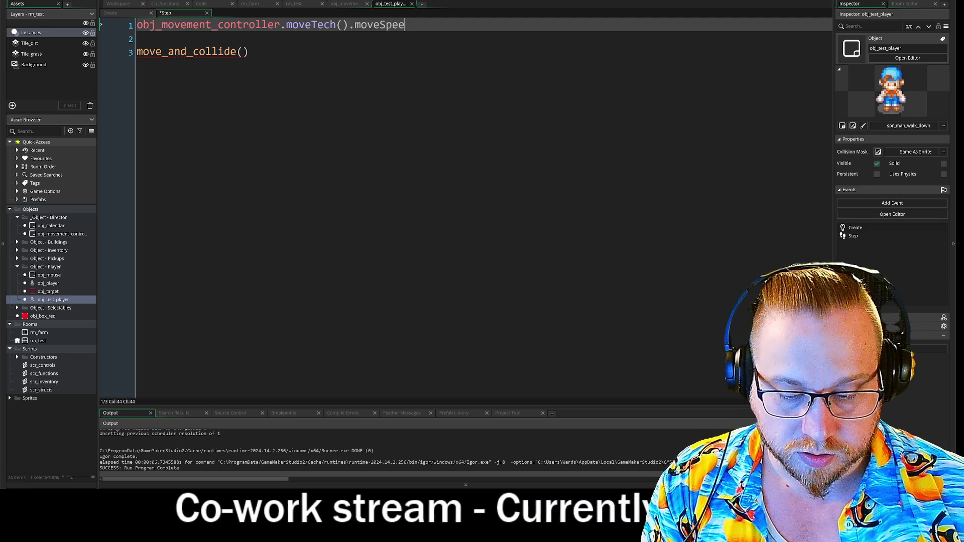
type("d")
left_click(343, 4)
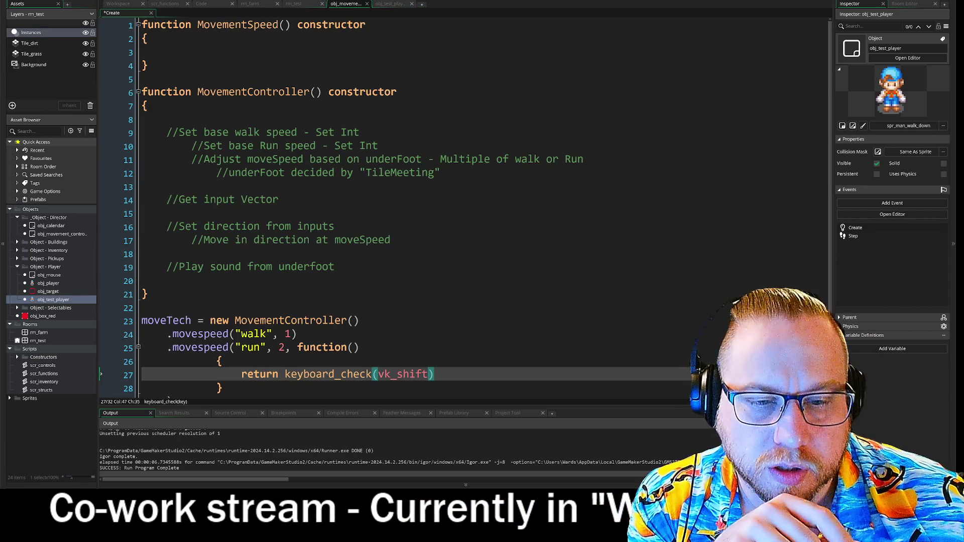
left_click(298, 334)
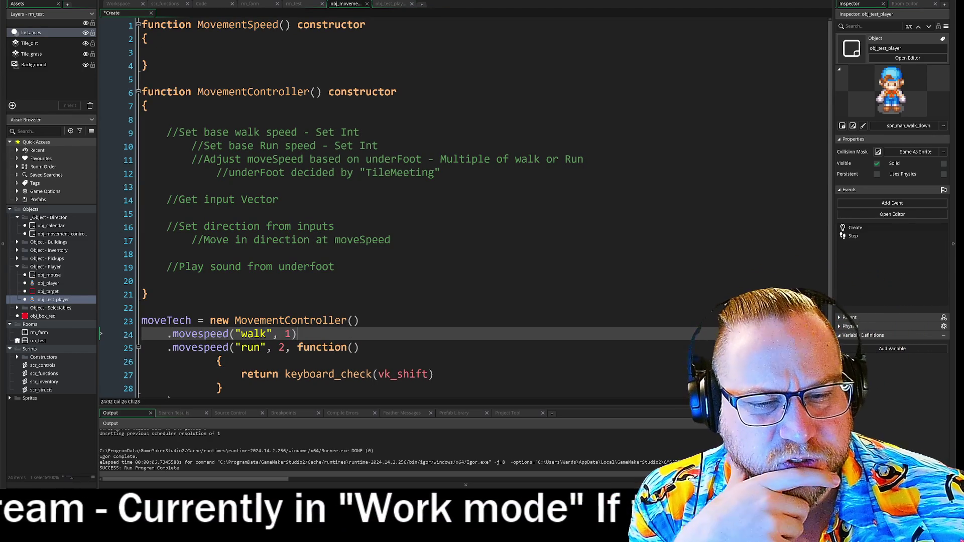
key("ctrl+shift+Left")
key("ctrl+shift+Left")
key("ctrl+shift+Left")
key("End")
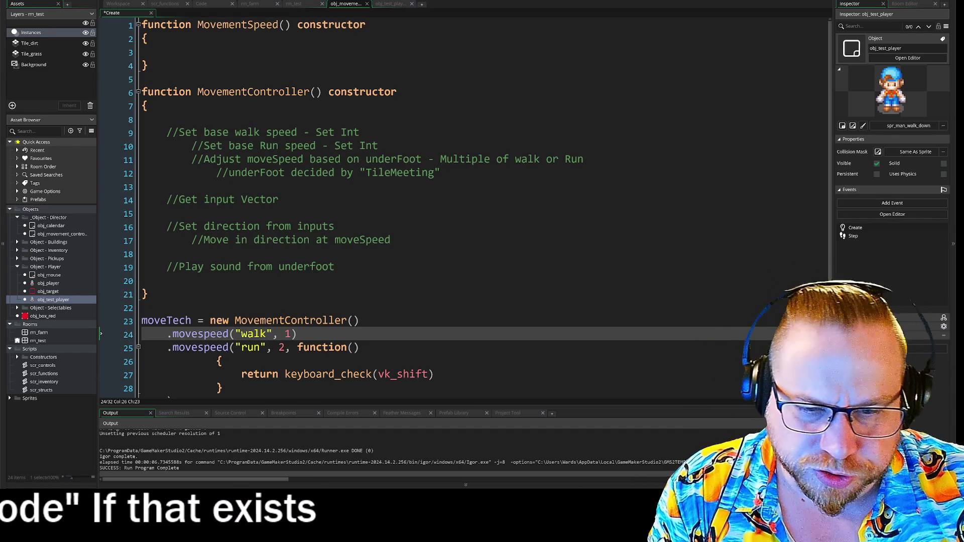
left_click_drag(104, 320, 104, 343)
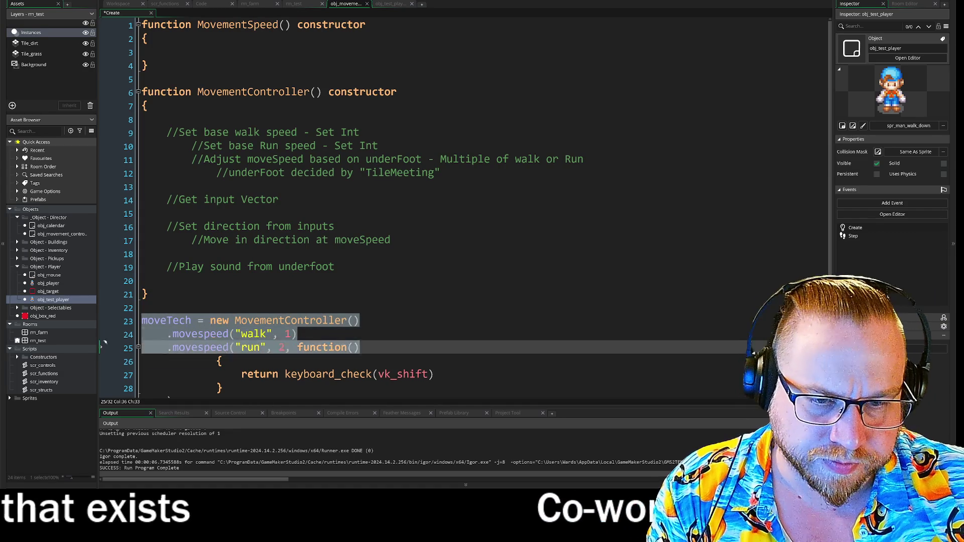
left_click(104, 343)
scroll(104, 331, "down", 1)
mouse_move(105, 384)
left_mouse_down()
mouse_move(100, 296)
mouse_move(124, 302)
left_mouse_up()
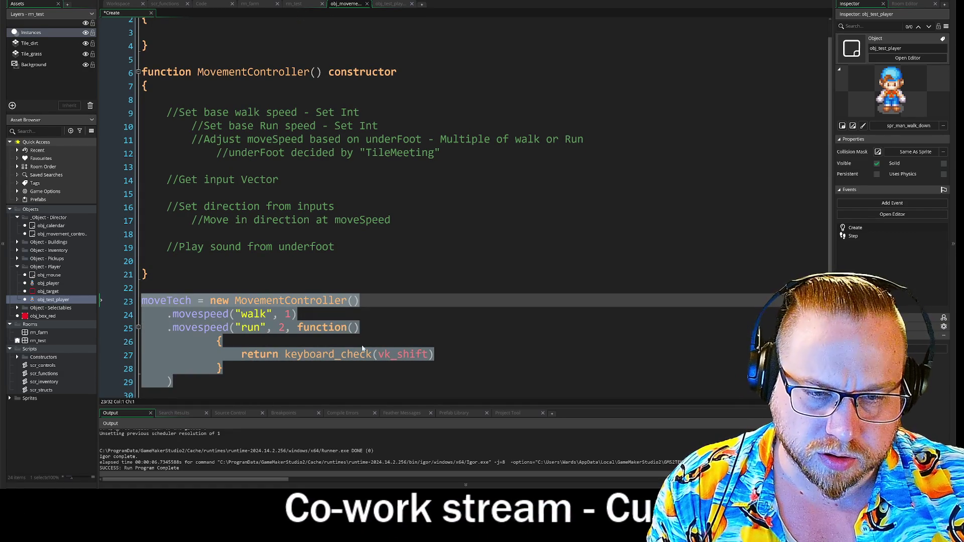
left_click(322, 346)
left_click(297, 314)
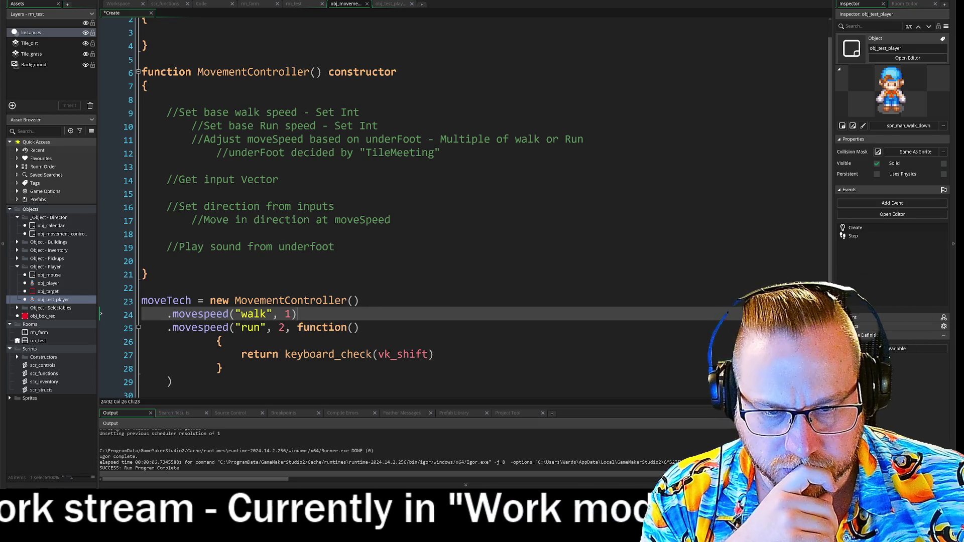
key("Down")
key("End")
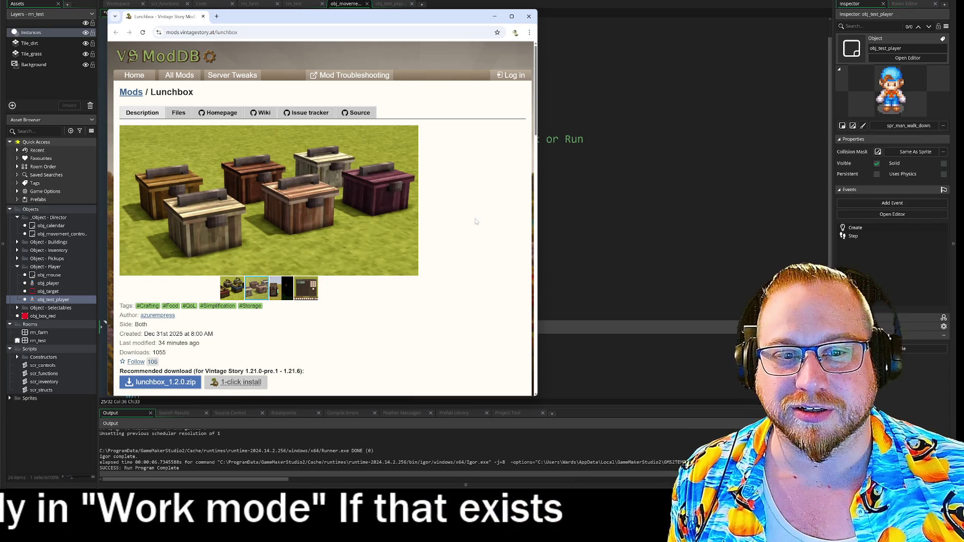
Scroll through the Lunchbox mod description, then close its browser window.
scroll(472, 226, "down", 2)
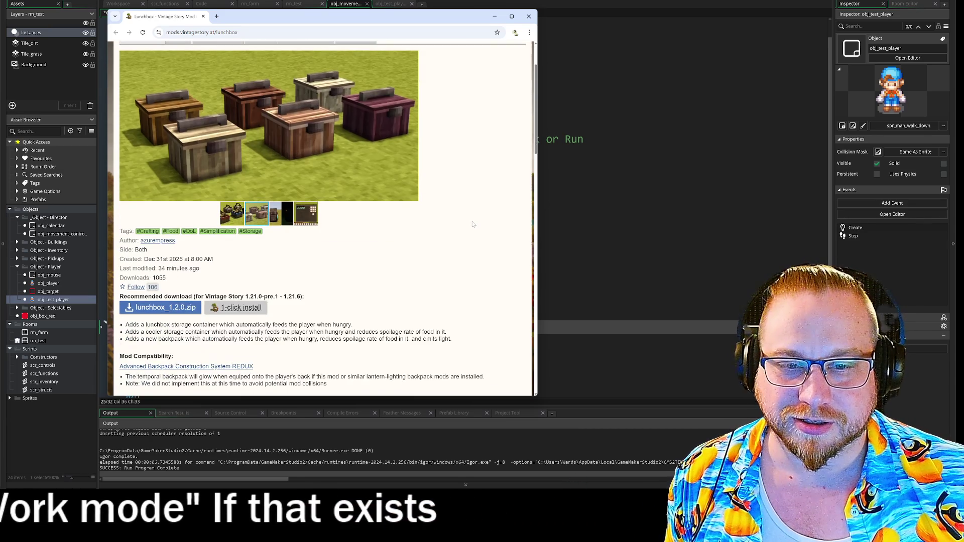
scroll(472, 221, "down", 2)
scroll(472, 220, "down", 1)
scroll(473, 220, "down", 1)
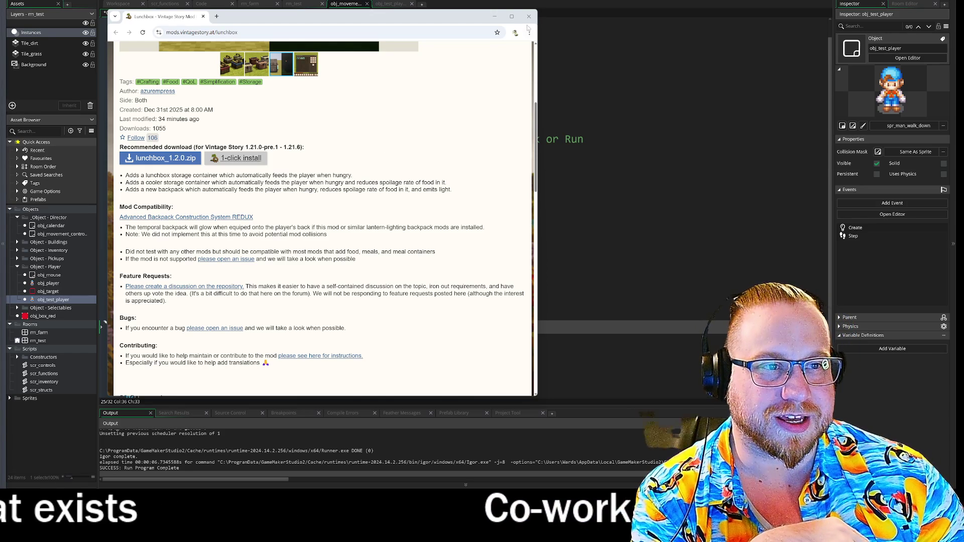
scroll(421, 141, "up", 5)
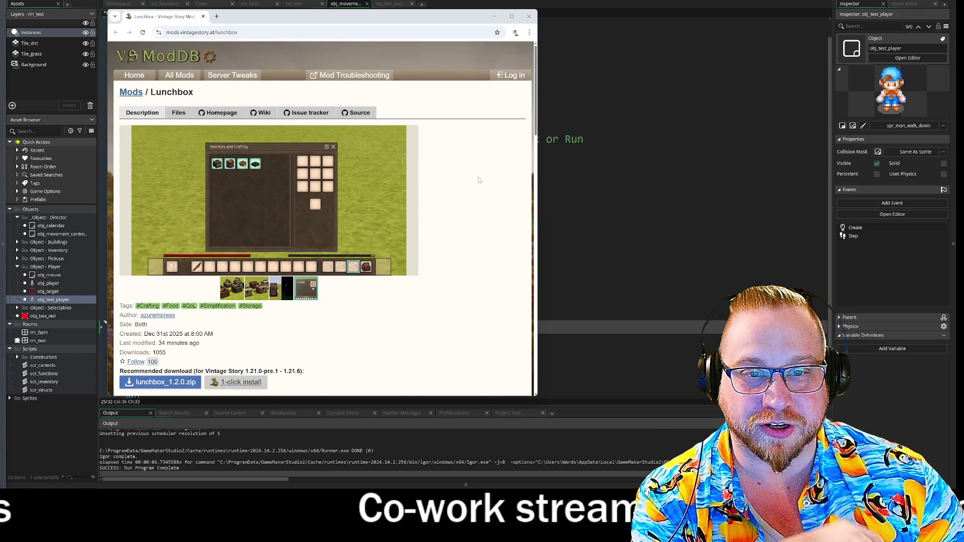
left_click(528, 16)
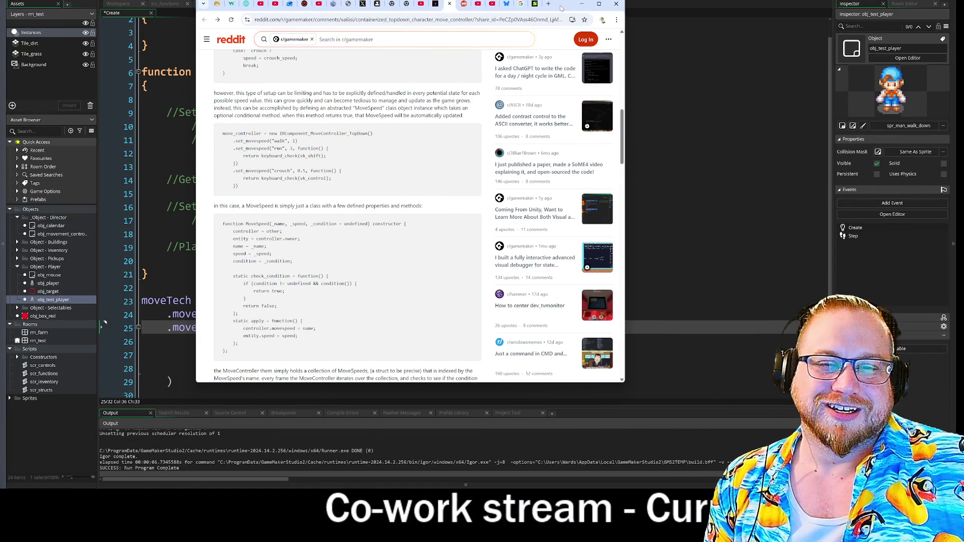
Drag the Reddit browser window to the top-left corner, clear of the GameMaker code.
left_click_drag(561, 8, 559, 16)
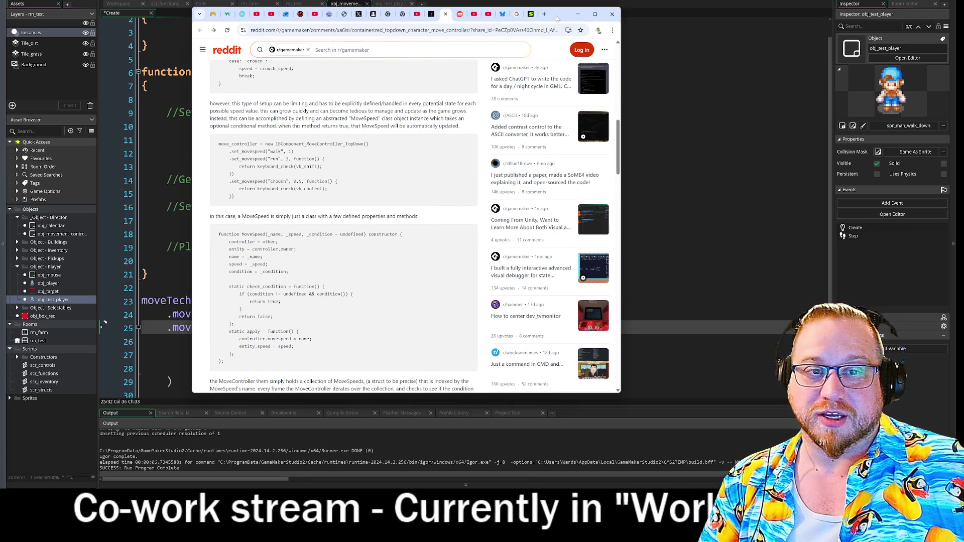
left_click_drag(560, 16, 0, 2)
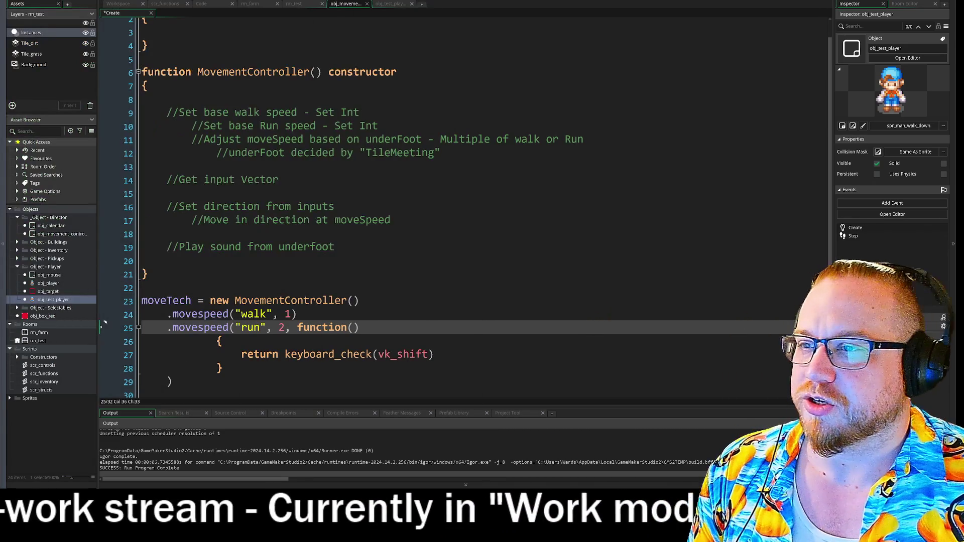
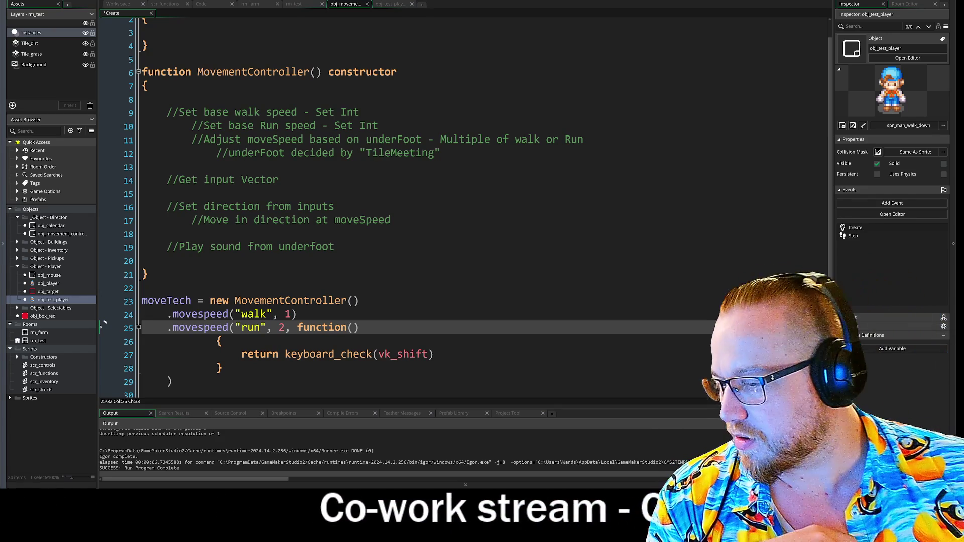
Bring the farm game's Obsidian notes forward and widen the window to read __Overview.
key("alt+Tab")
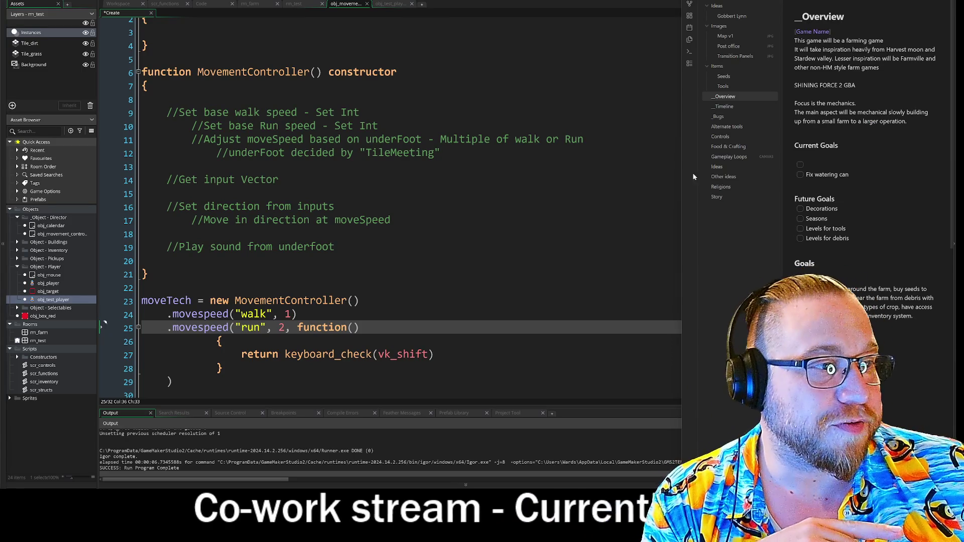
mouse_move(684, 181)
left_mouse_down()
mouse_move(510, 191)
mouse_move(544, 191)
left_mouse_up()
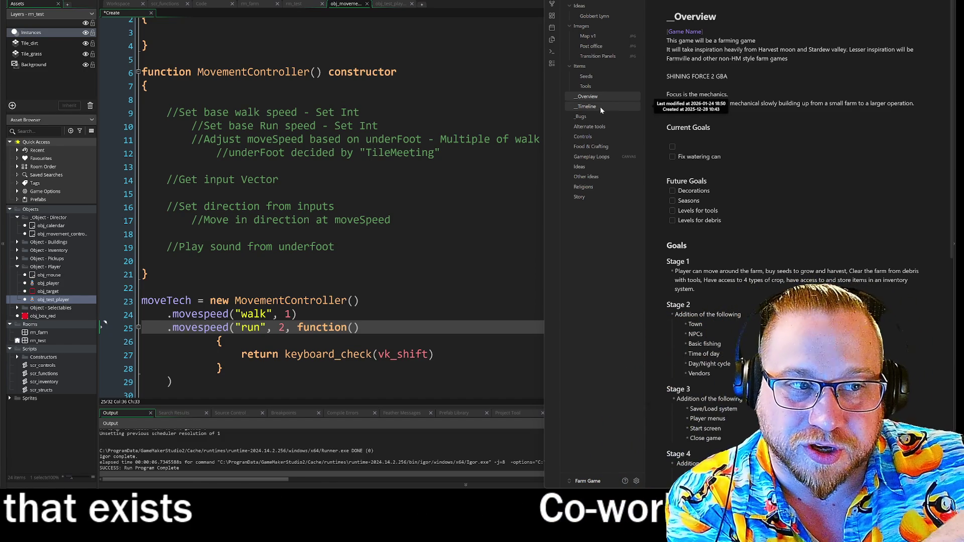
Open the _Timeline note and scroll through its checklist of done and upcoming tasks.
left_click(601, 107)
scroll(728, 201, "down", 5)
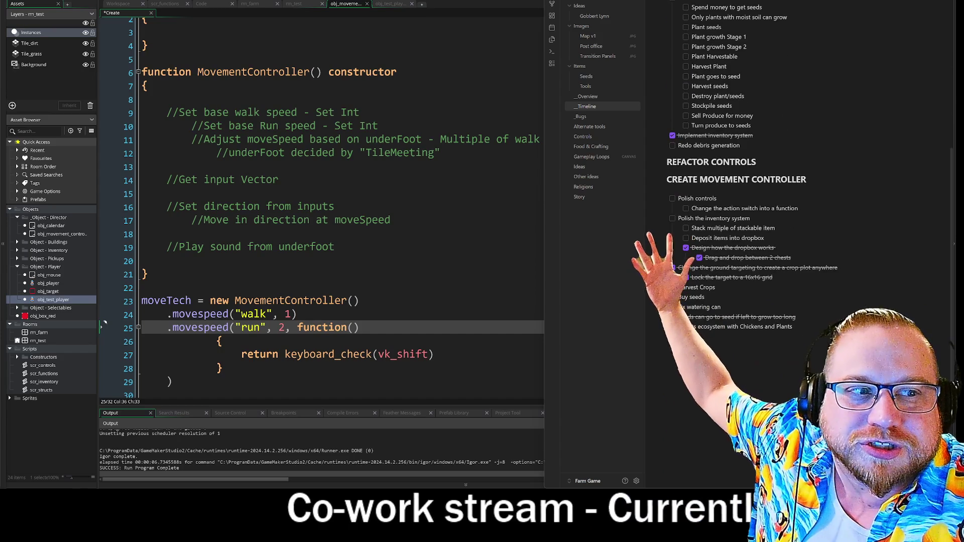
scroll(753, 201, "up", 5)
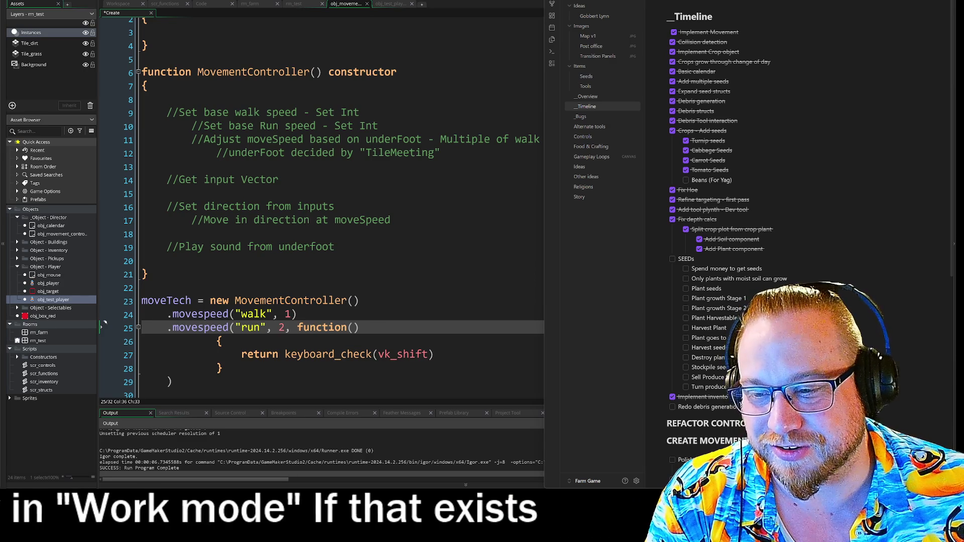
Narrow the Obsidian notes window to give the GameMaker code more room.
left_click_drag(544, 181, 631, 182)
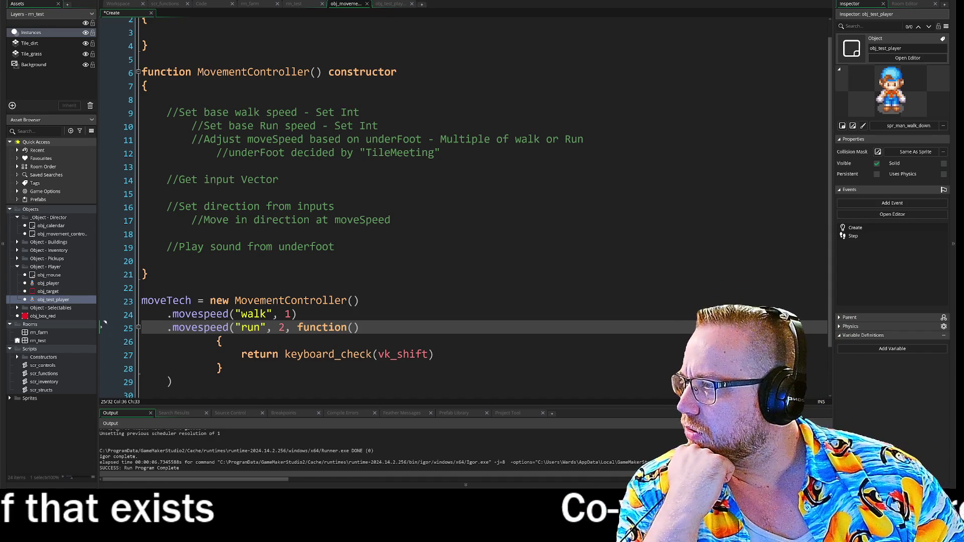
scroll(105, 323, "down", 1)
key("shift+Up")
key("Right")
key("shift+Home")
key("End")
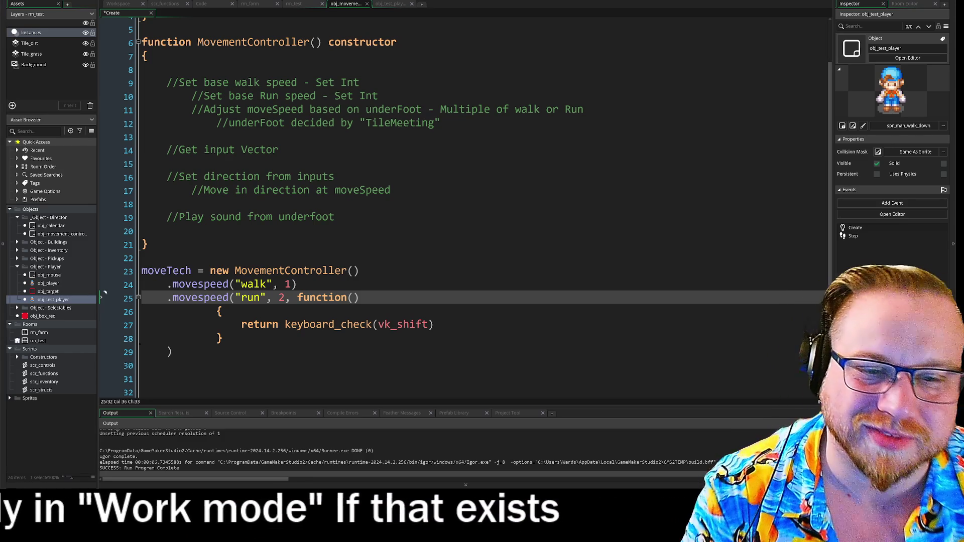
left_click(225, 271)
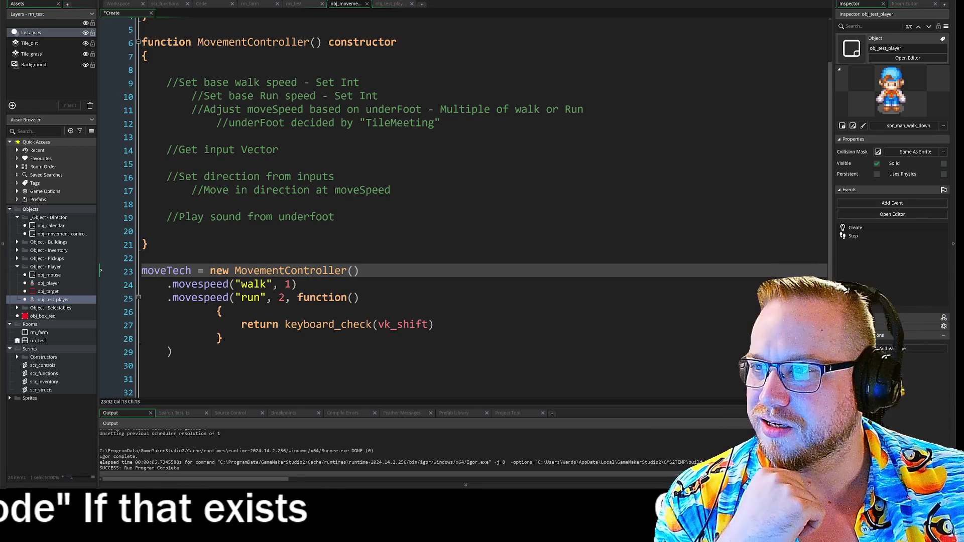
Search the GameMaker manual for 'accessors' and open the Accessors page.
key("F1")
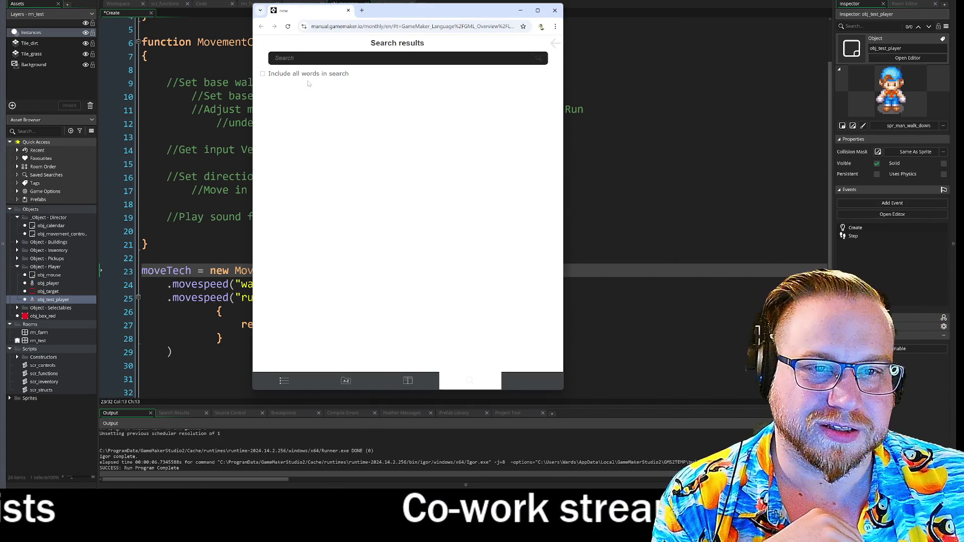
left_click_drag(254, 131, 102, 130)
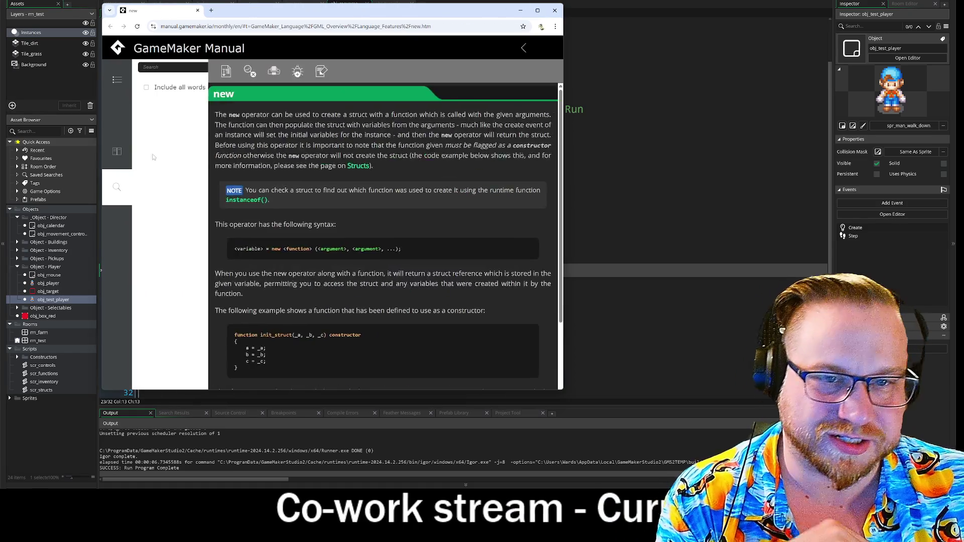
type("a")
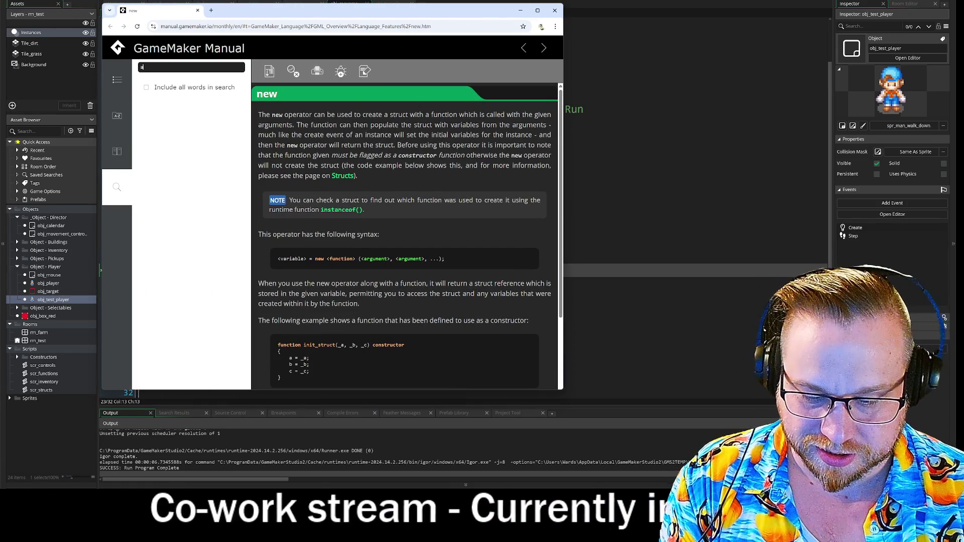
type("ccessors")
key("Return")
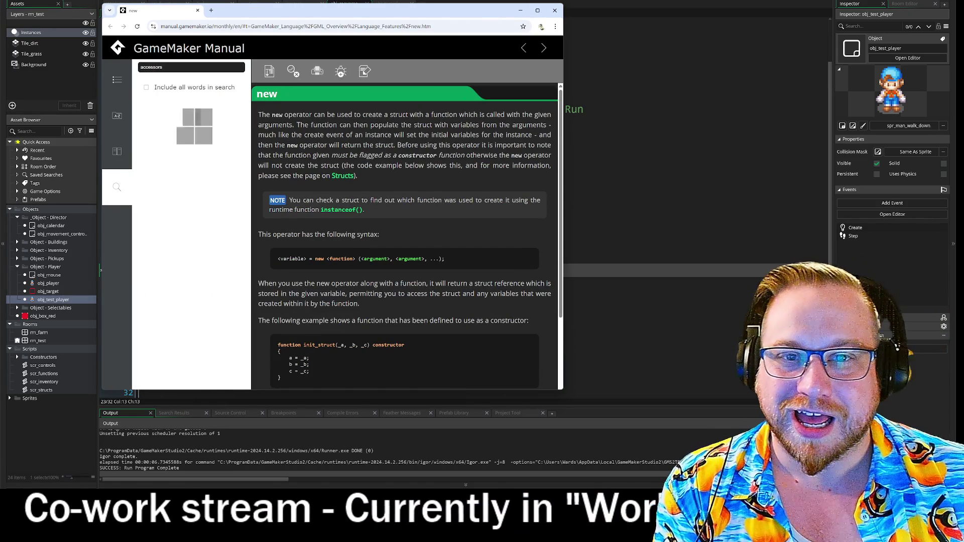
left_click(162, 128)
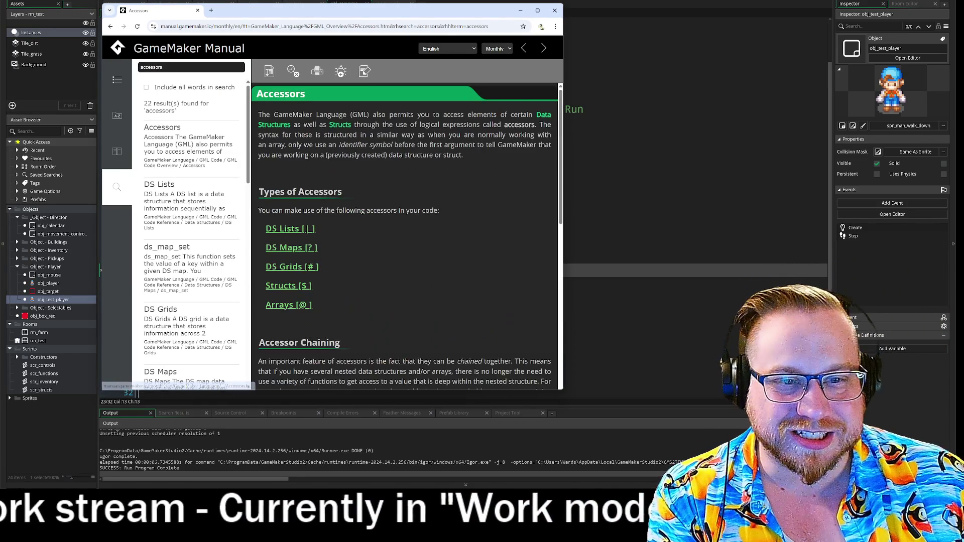
Collapse the manual's side panels and position it to the right of the code.
left_click(117, 185)
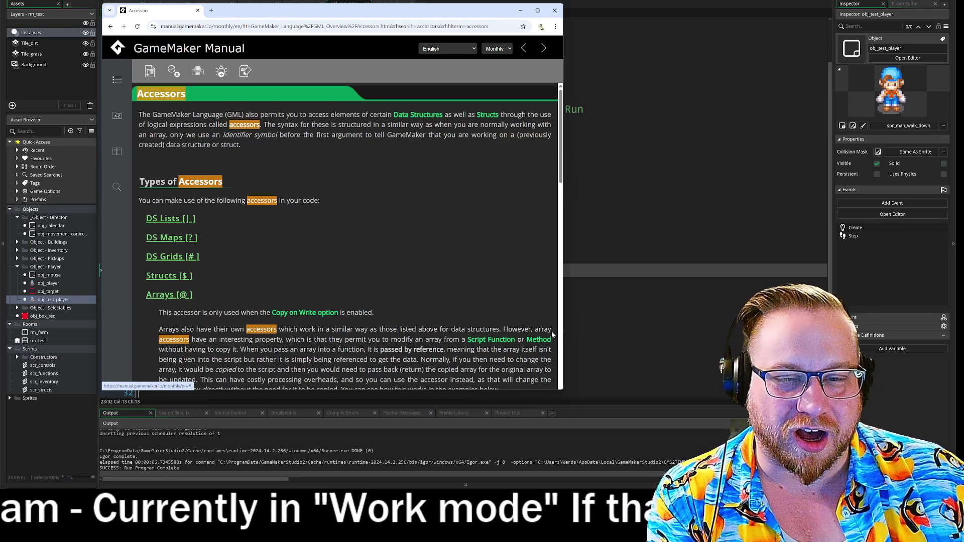
left_click_drag(565, 389, 646, 402)
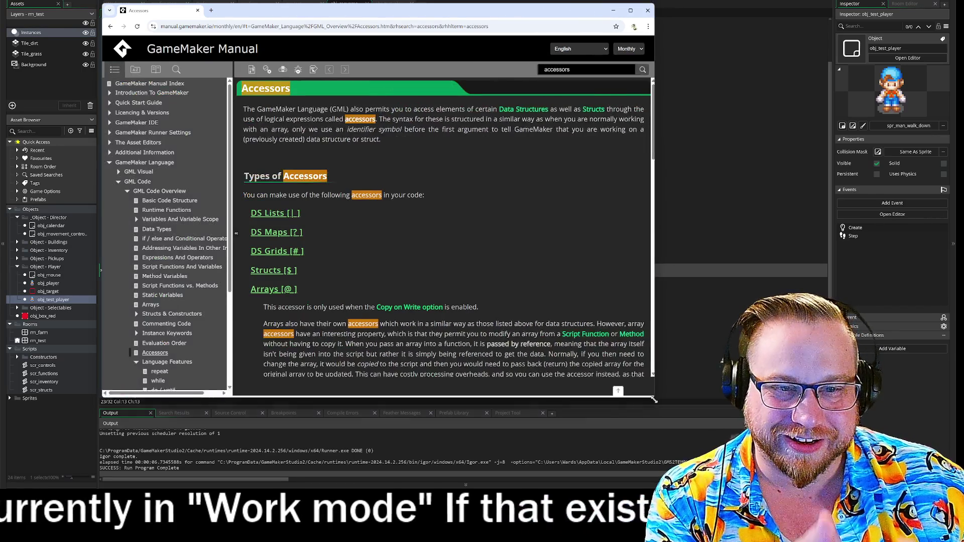
left_click(236, 237)
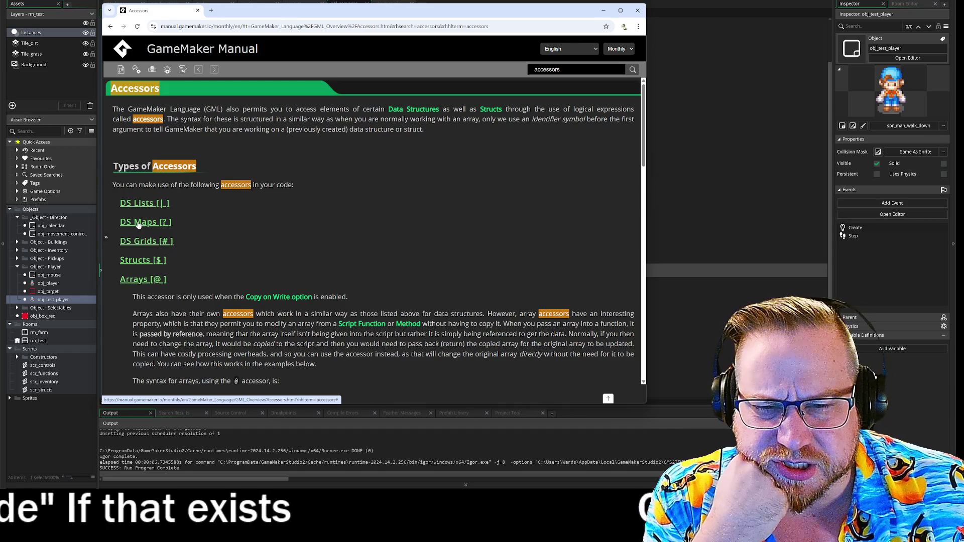
mouse_move(259, 9)
left_mouse_down()
mouse_move(692, 20)
mouse_move(624, 5)
left_mouse_up()
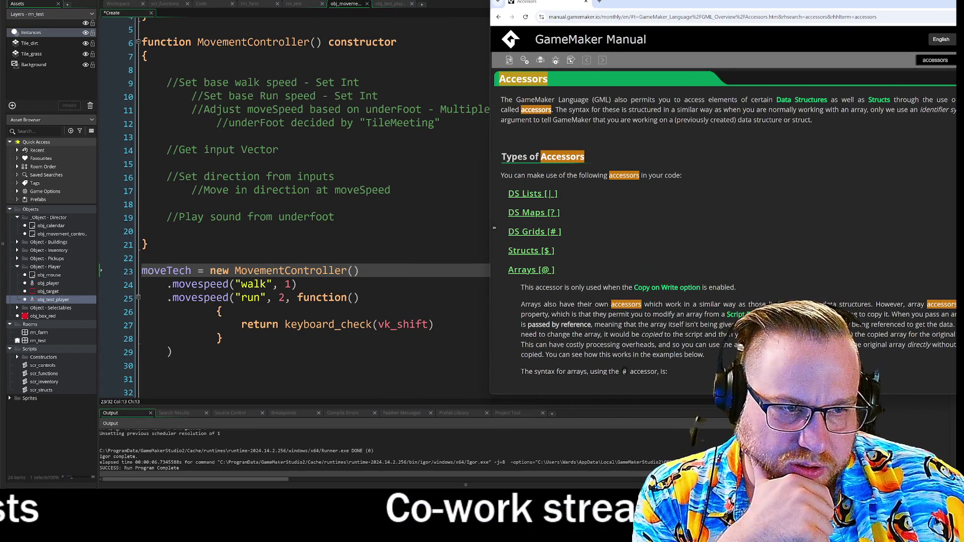
scroll(649, 236, "down", 1)
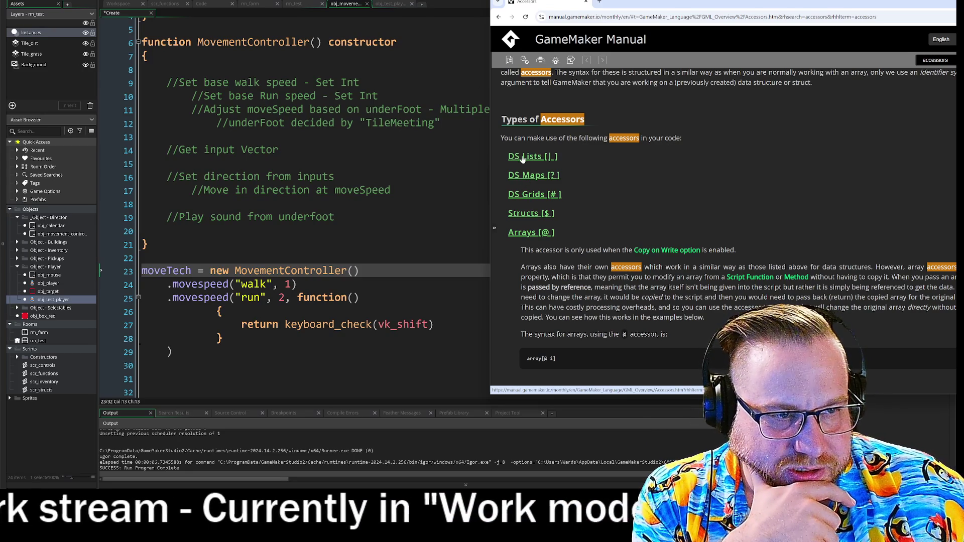
left_click(522, 158)
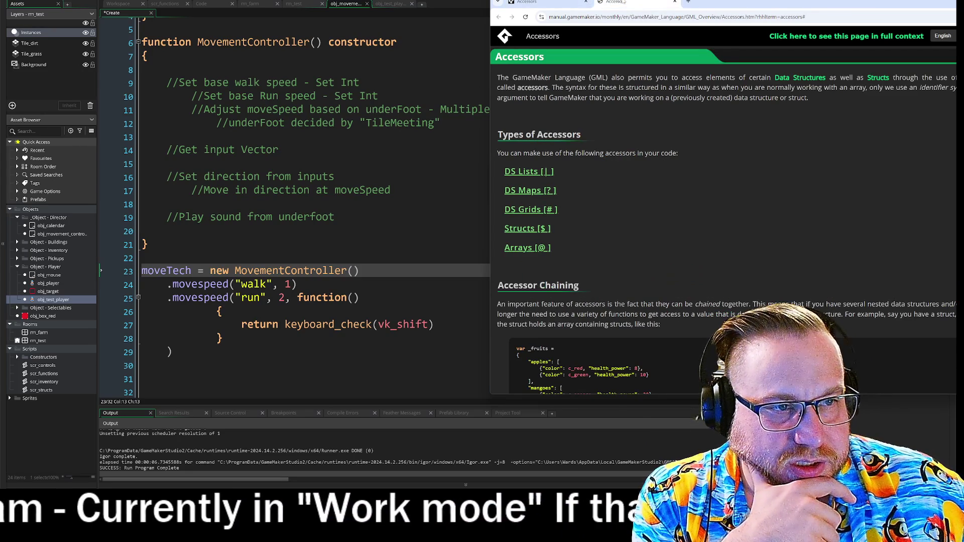
scroll(858, 191, "down", 3)
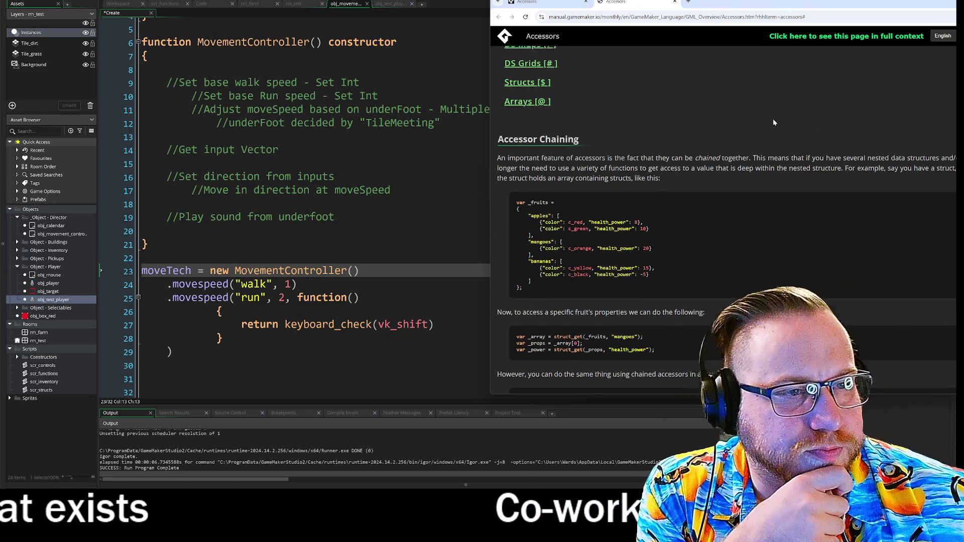
scroll(779, 113, "up", 3)
left_click(528, 172)
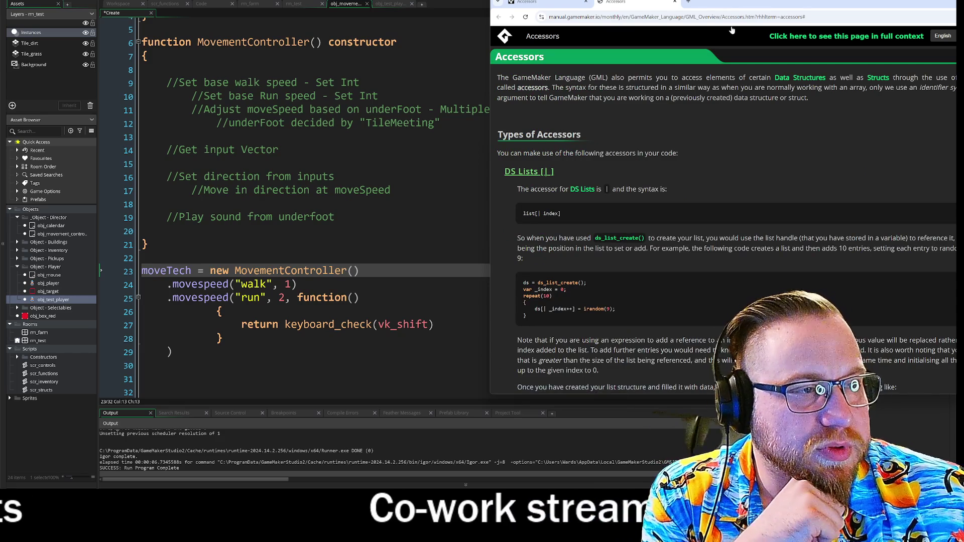
key("super+Down")
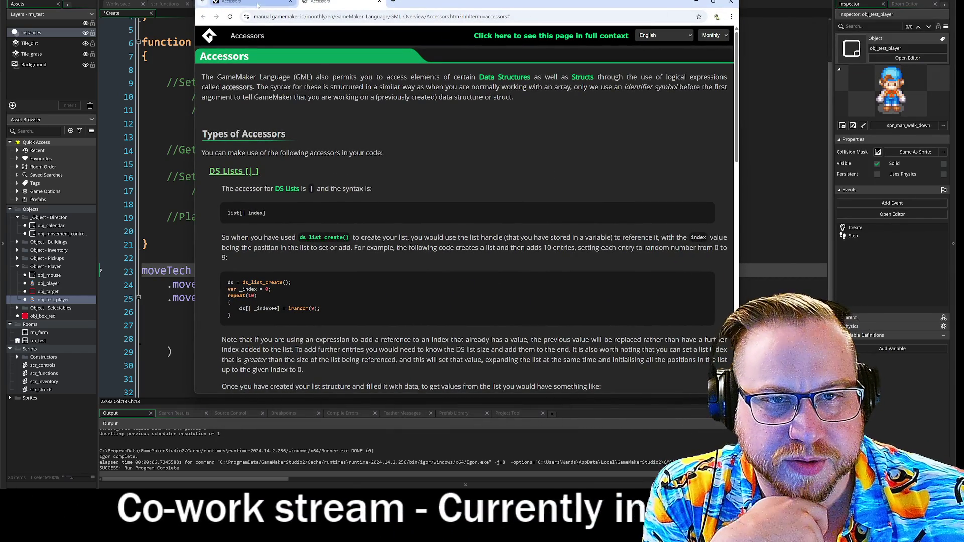
scroll(465, 153, "down", 5)
left_click(235, 205)
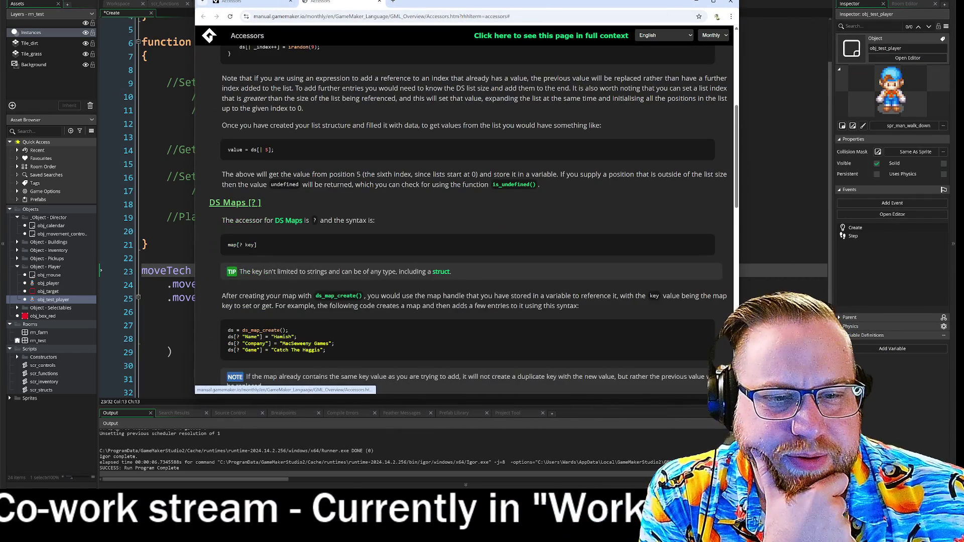
scroll(625, 154, "down", 2)
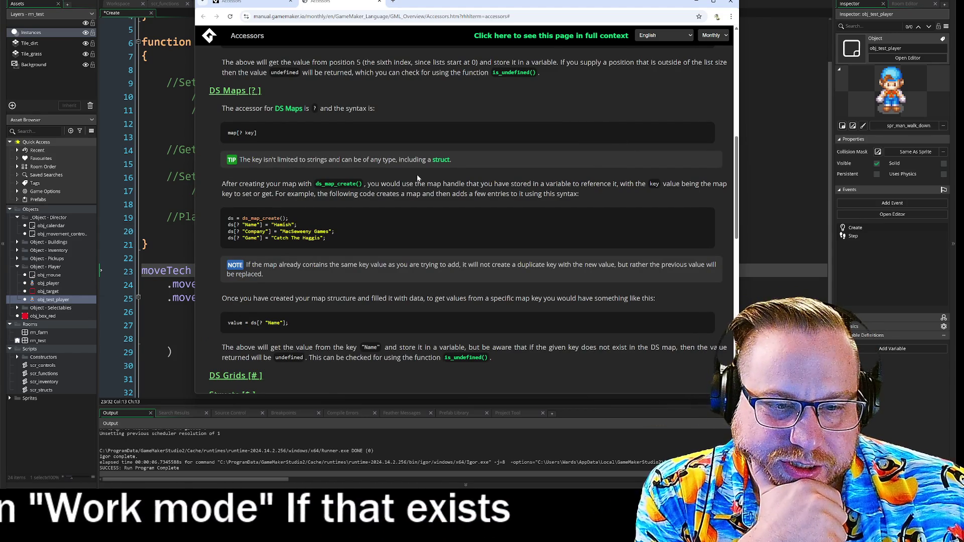
scroll(450, 165, "down", 3)
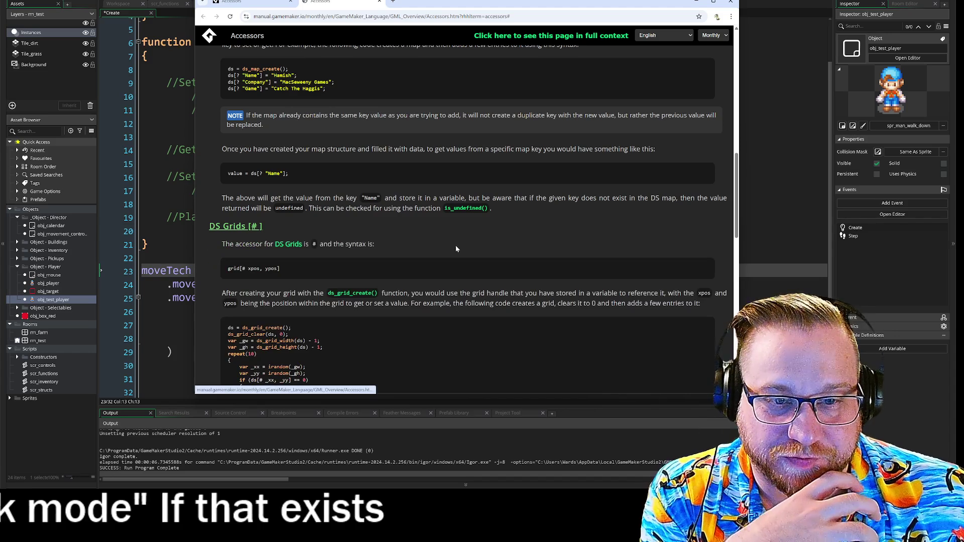
scroll(567, 238, "down", 1)
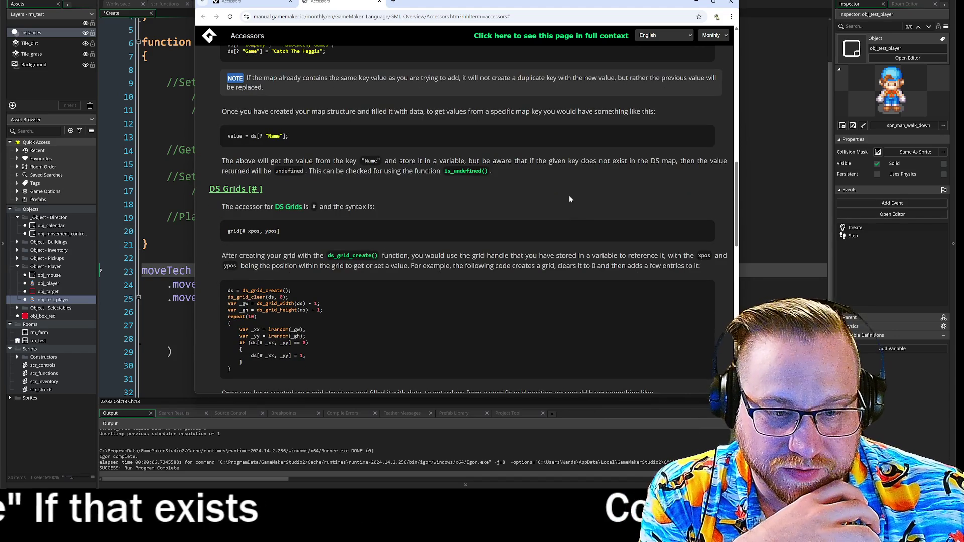
left_click_drag(411, 5, 676, 20)
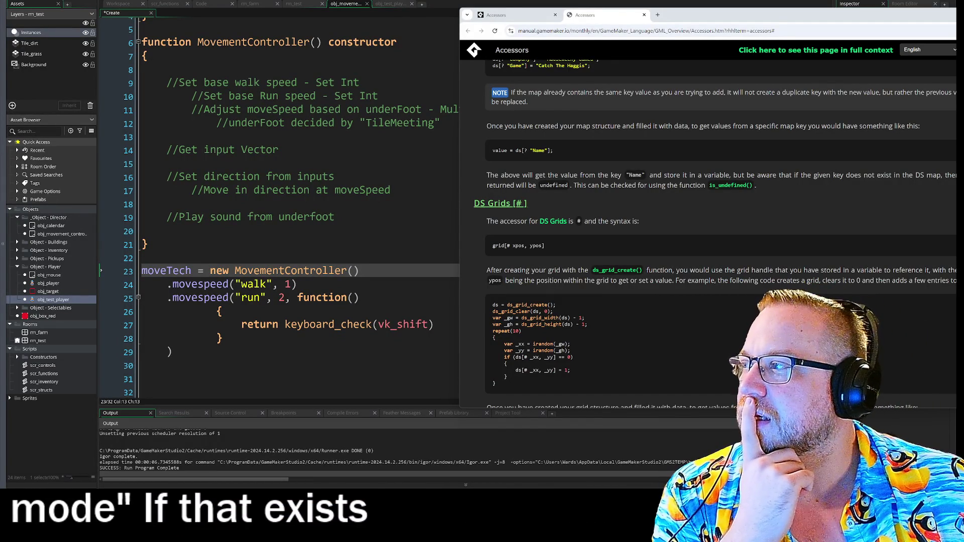
scroll(278, 205, "up", 2)
scroll(278, 206, "down", 1)
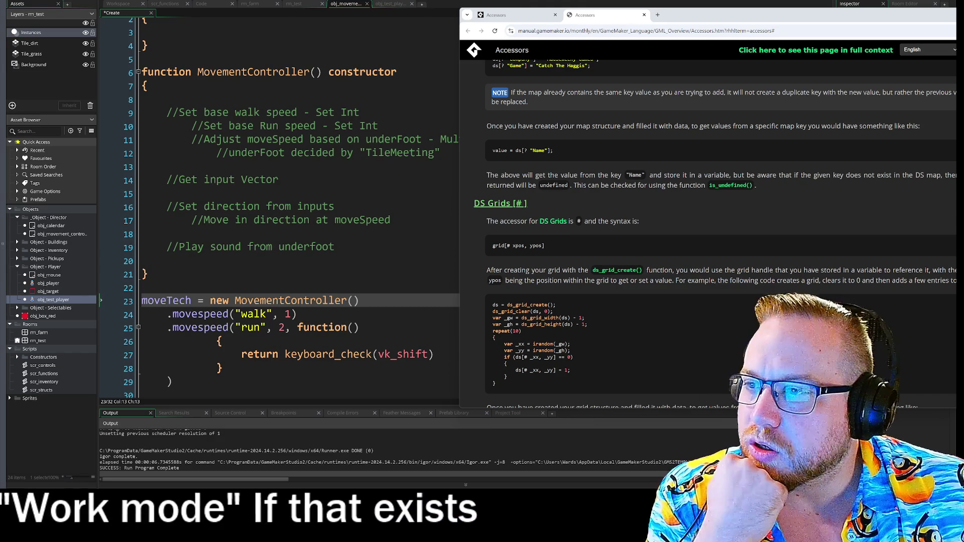
key("super+Left")
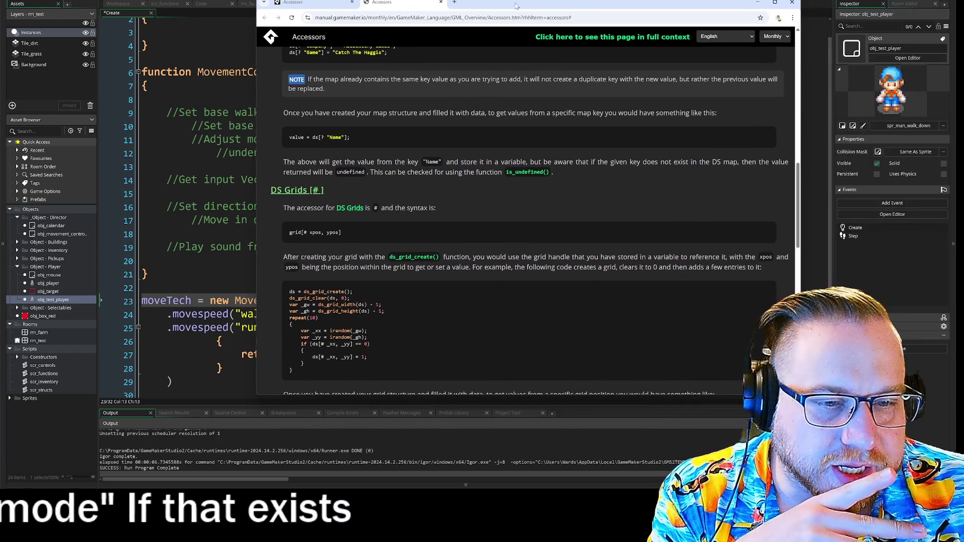
Scroll the Accessors page from DS Grids through Structs [$] to the Arrays heading.
scroll(582, 234, "down", 5)
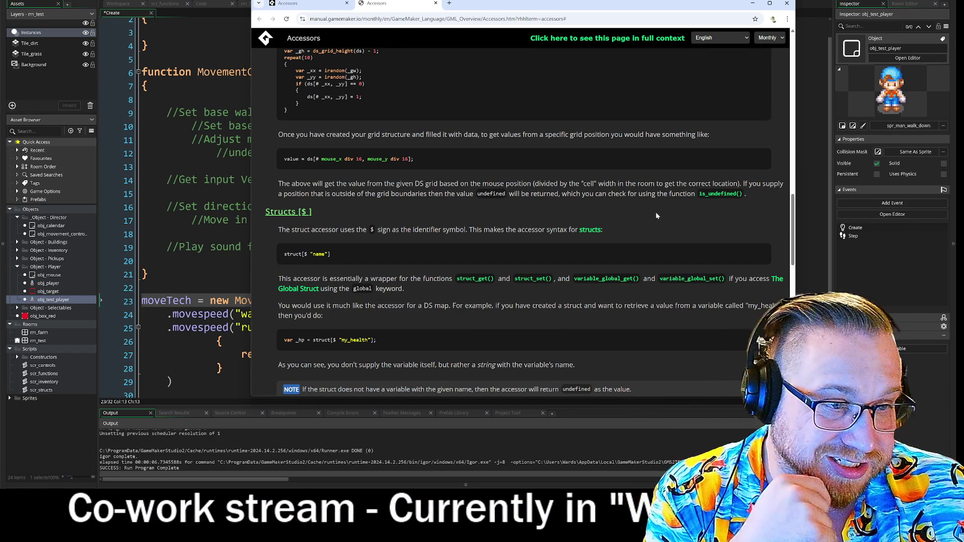
scroll(637, 209, "down", 1)
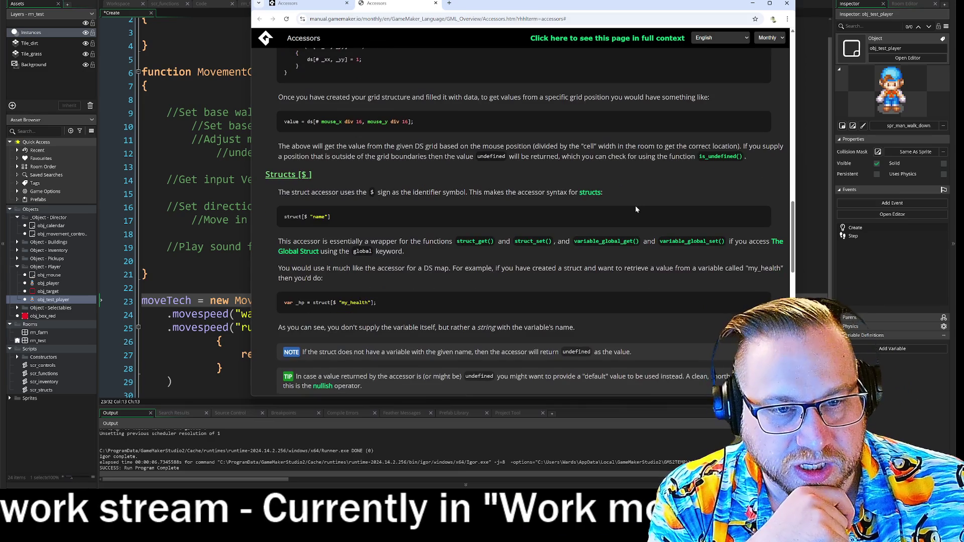
scroll(634, 199, "down", 2)
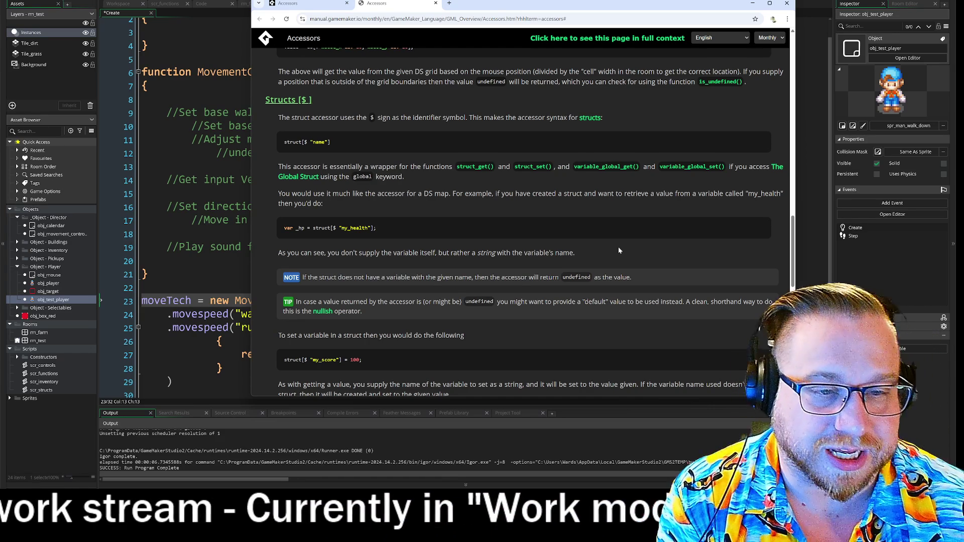
scroll(618, 250, "down", 3)
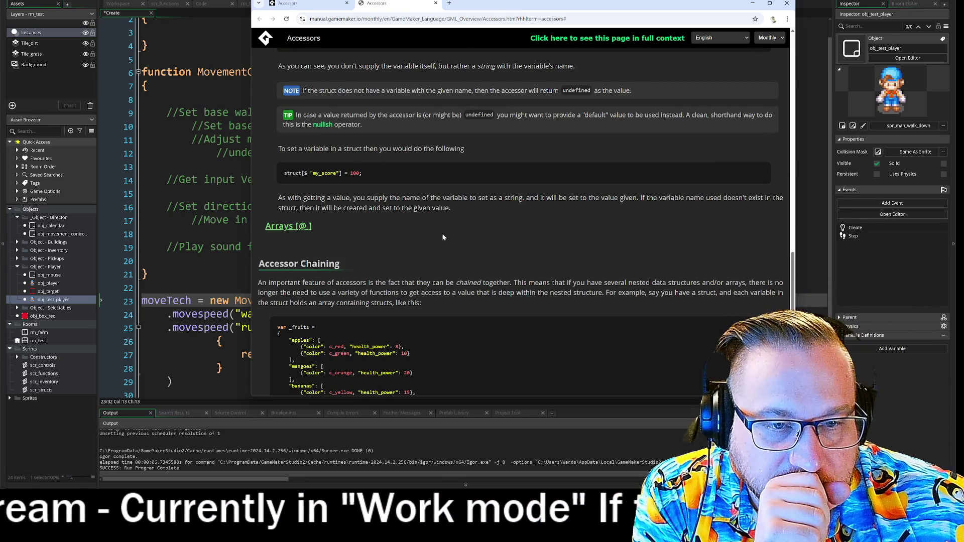
Expand Arrays [@], read its array_populate example, then set the manual aside.
left_click(298, 232)
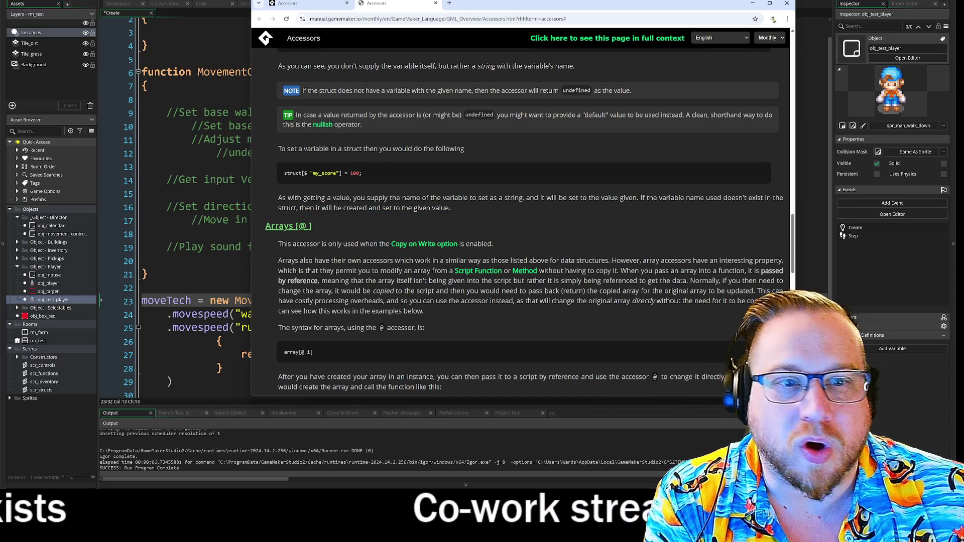
scroll(630, 236, "down", 3)
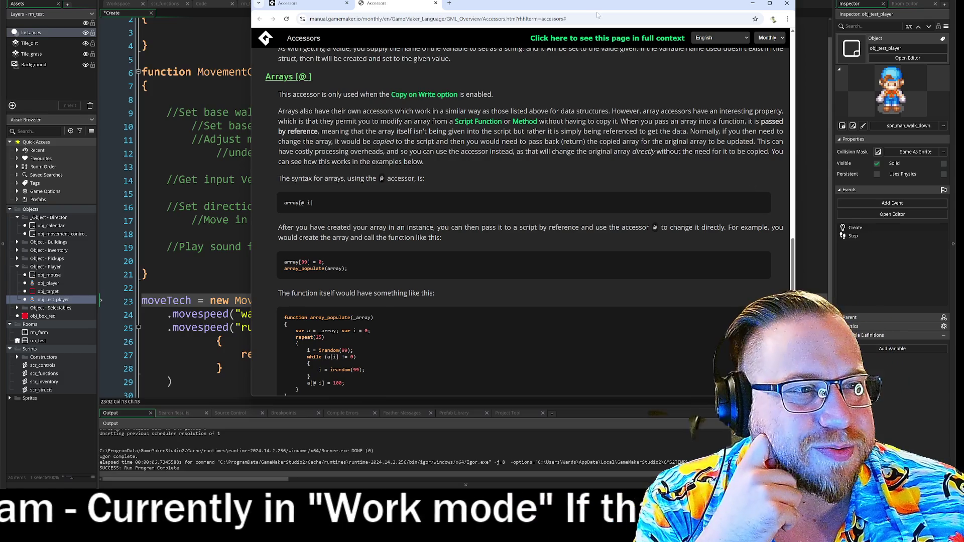
left_click_drag(749, 5, 686, 30)
left_click(689, 28)
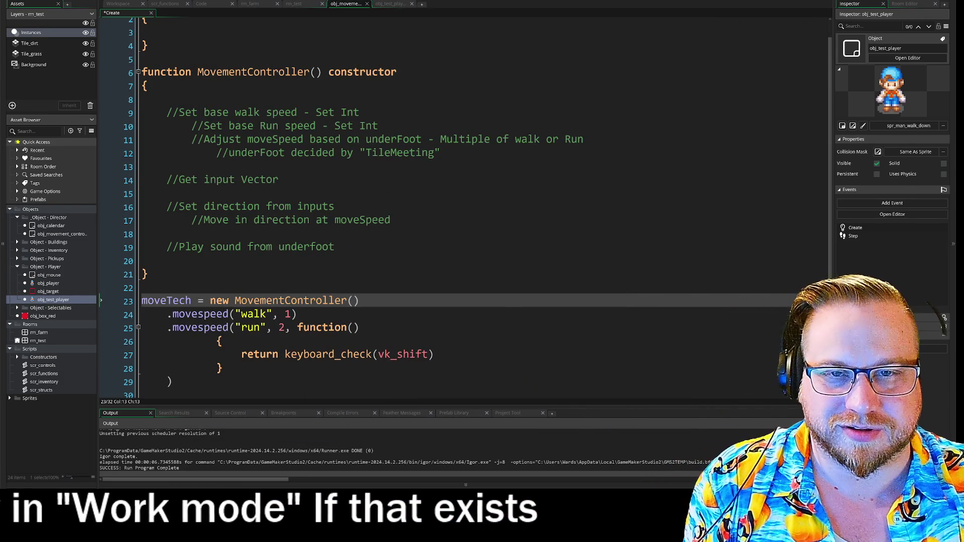
Insert blank lines above MovementController at the start of line 5.
scroll(402, 201, "up", 1)
left_click(192, 92)
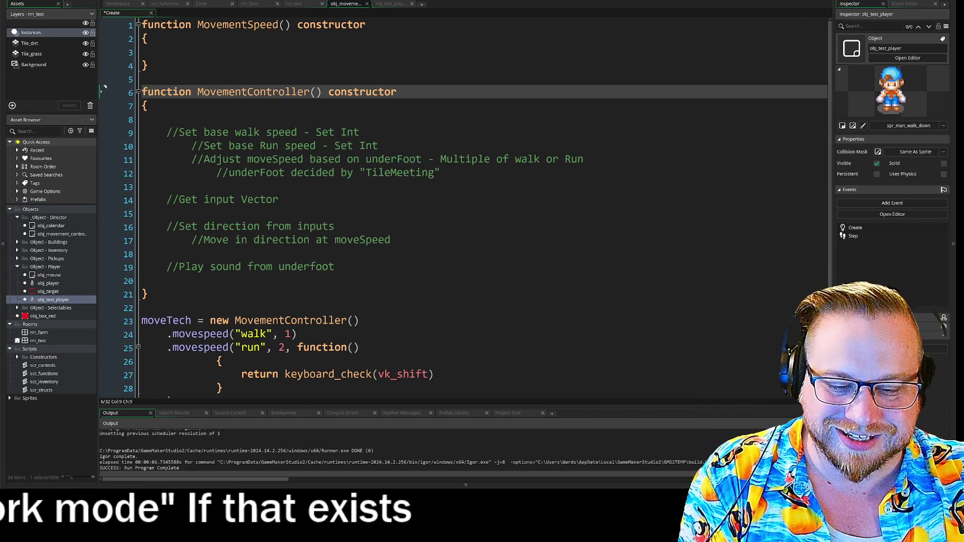
left_click(100, 78)
key("Return")
key("Return")
key("Return")
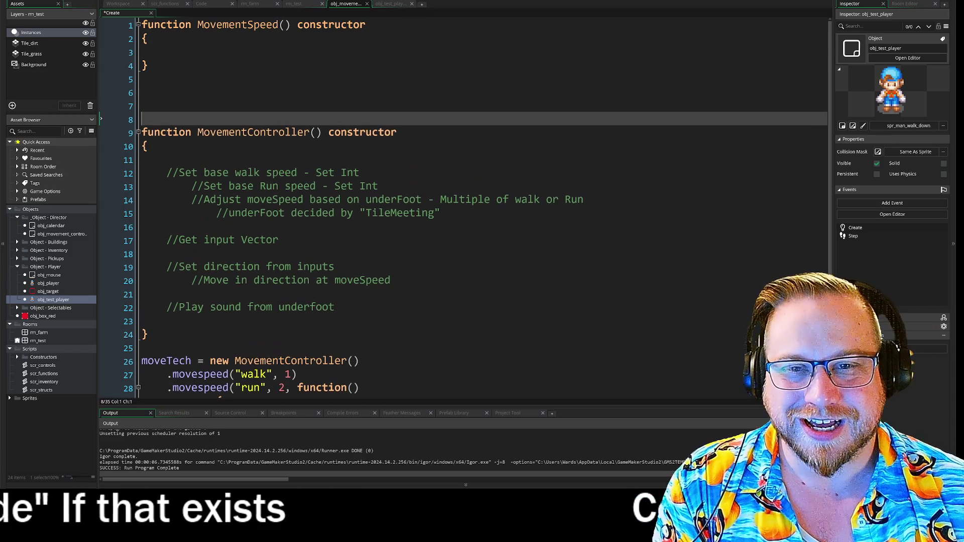
key("Up")
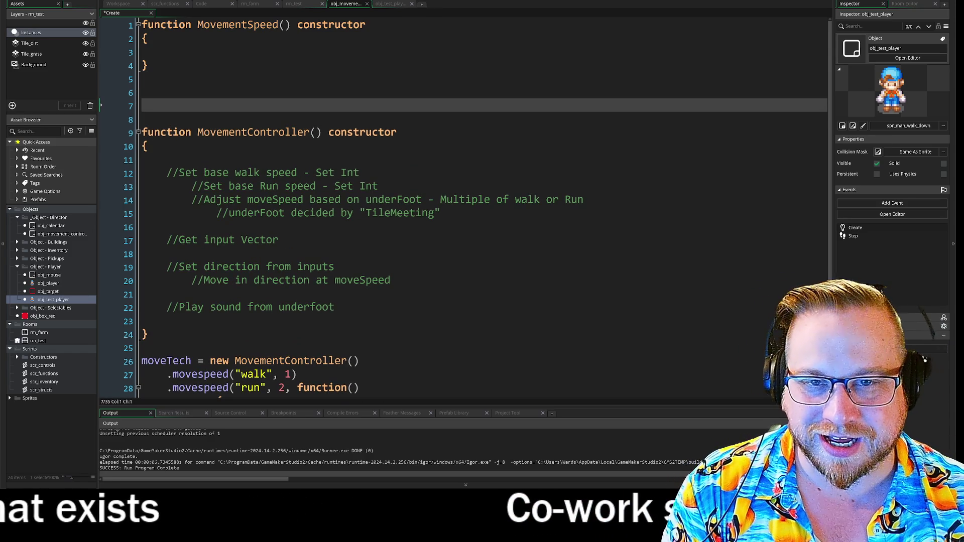
Type a throwaway 'guy ==== butts' comparison, then select and delete it.
type("guy")
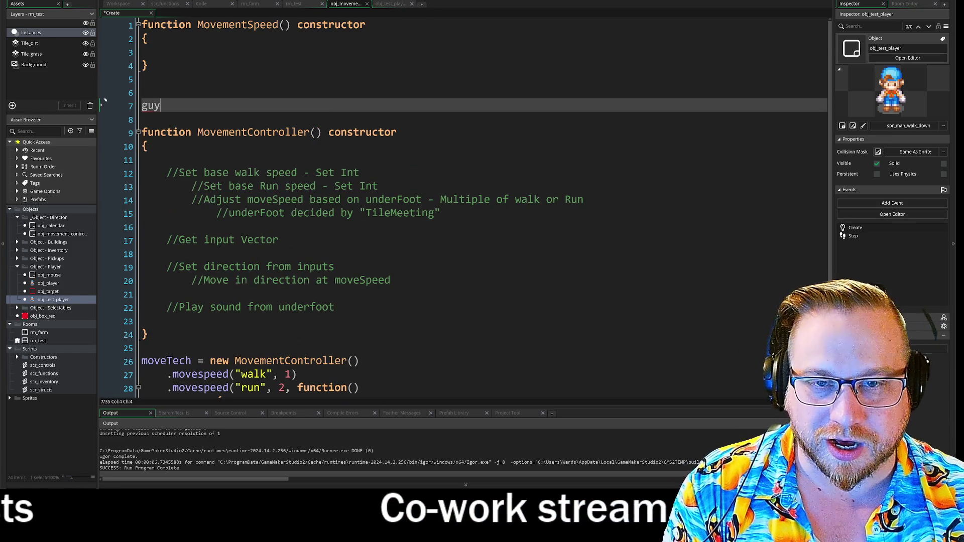
type(" =")
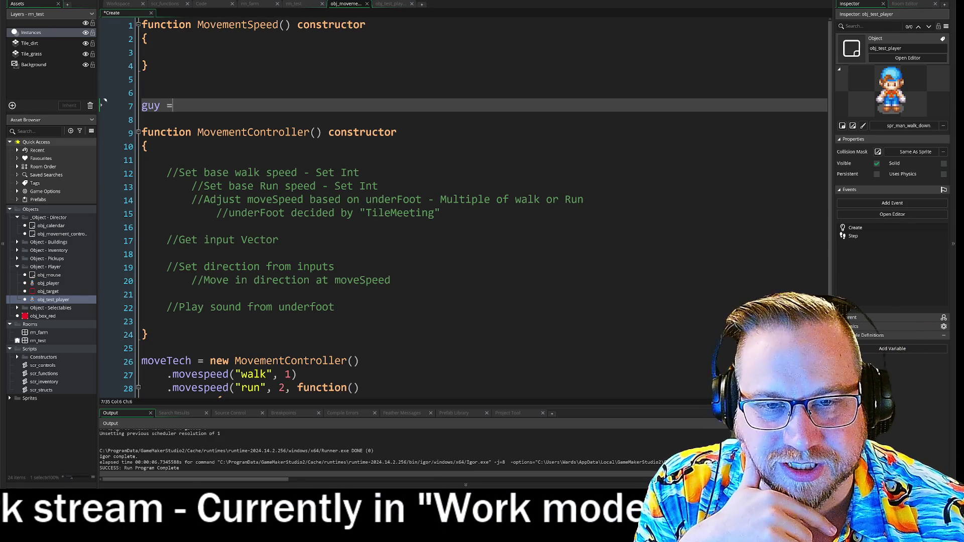
type("== ")
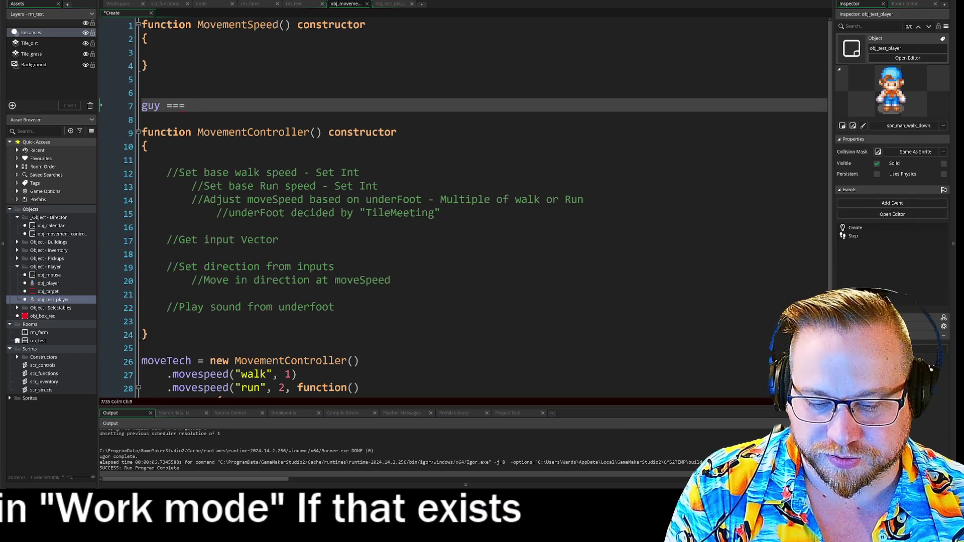
type("butts")
key("BackSpace")
type("s")
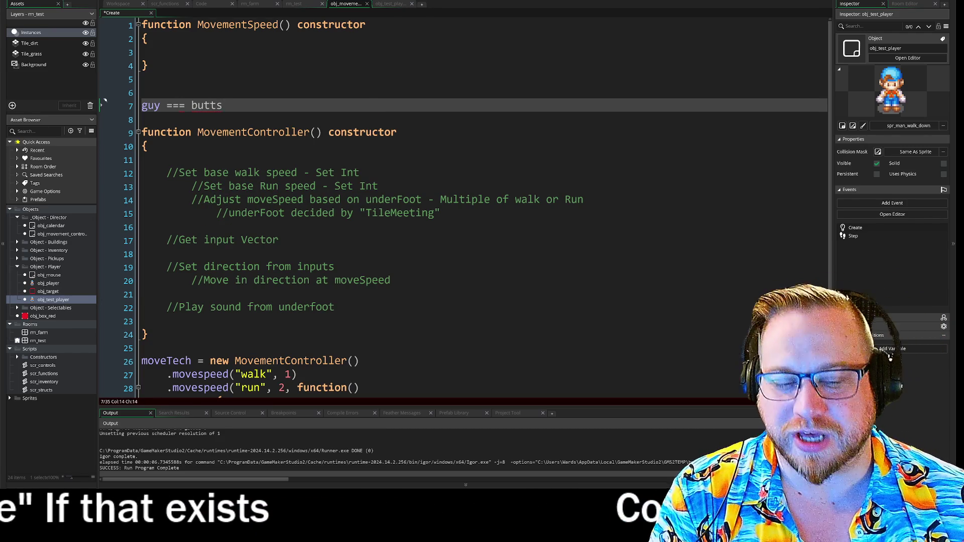
key("Left")
key("Left")
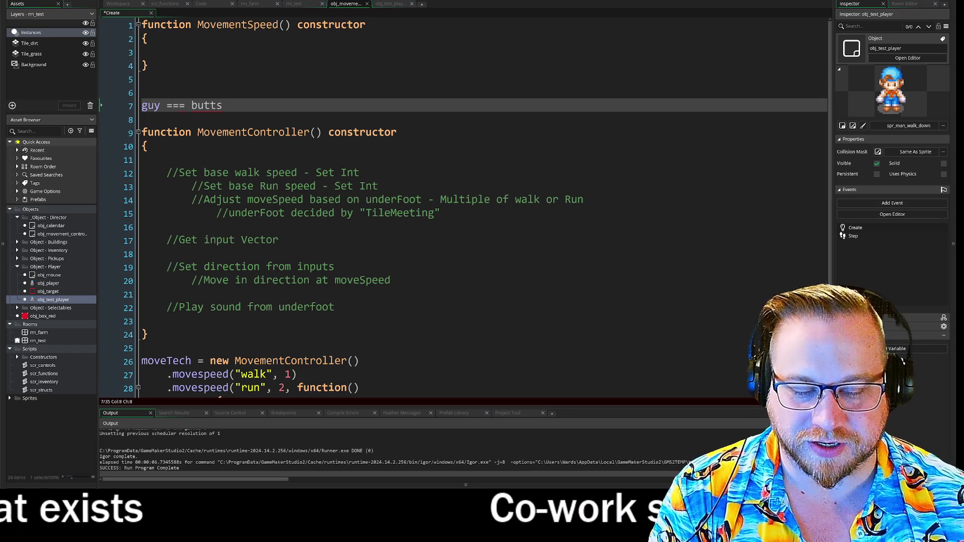
type("=")
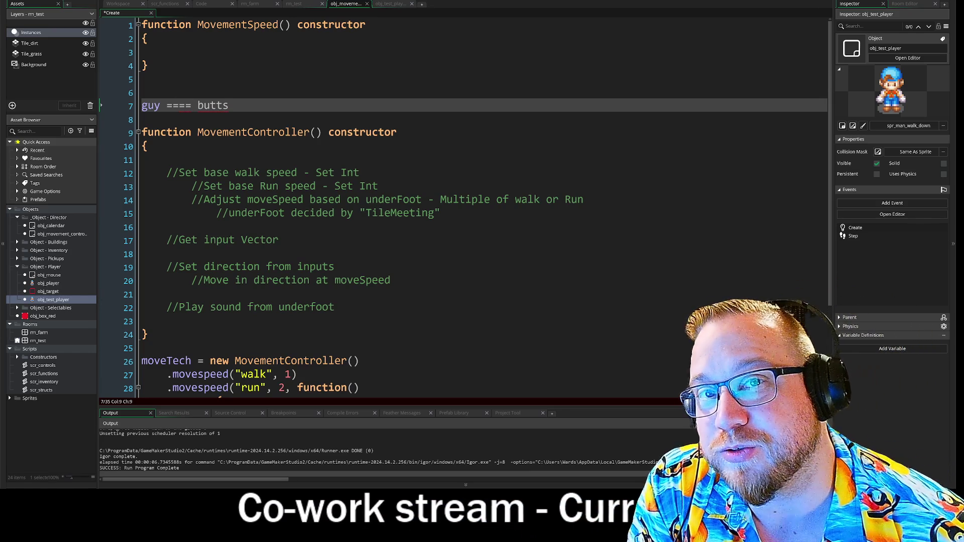
key("End")
key("shift+Home")
key("BackSpace")
key("BackSpace")
key("BackSpace")
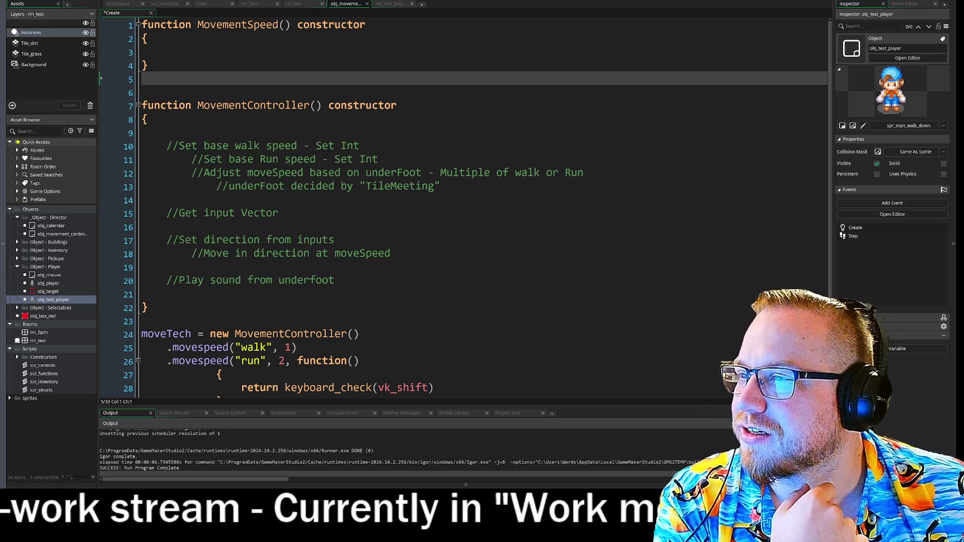
Drag the GulfOfMexico GitHub repository page over the code editor.
mouse_move(0, 77)
left_mouse_down()
mouse_move(586, 49)
mouse_move(555, 28)
mouse_move(565, 30)
mouse_move(466, 22)
left_mouse_up()
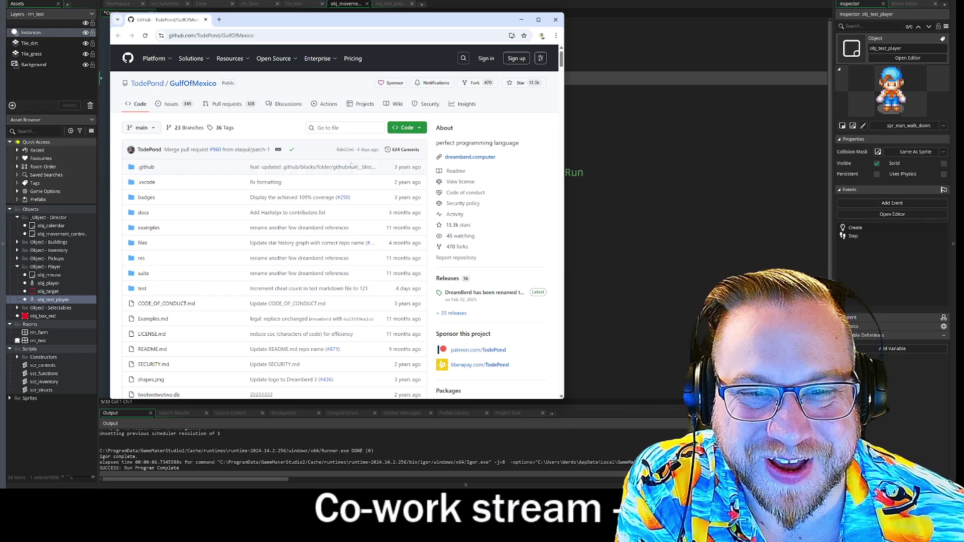
Read the GulfOfMexico README intro, highlighting the exclamation-mark rule and bold example.
scroll(366, 198, "down", 5)
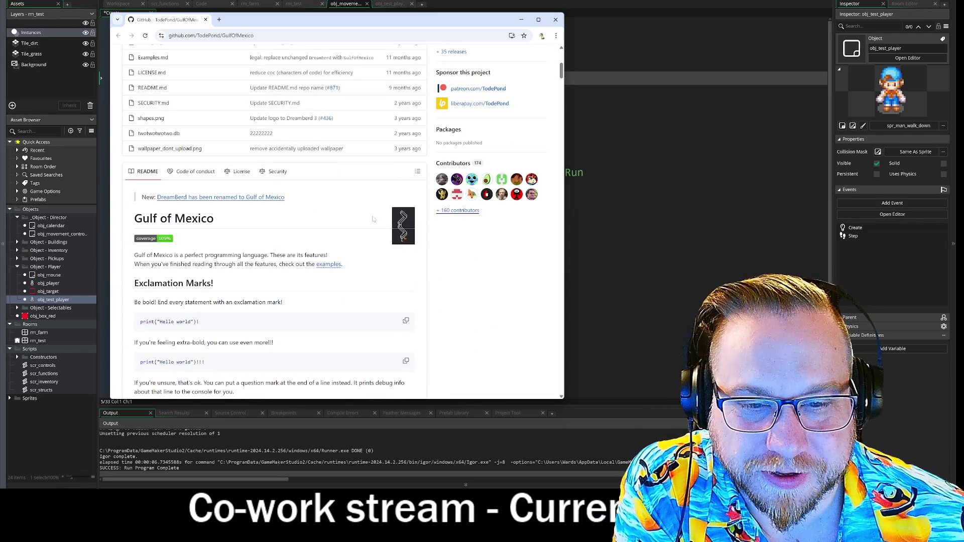
mouse_move(201, 255)
left_mouse_down()
mouse_move(341, 265)
mouse_move(332, 257)
left_mouse_up()
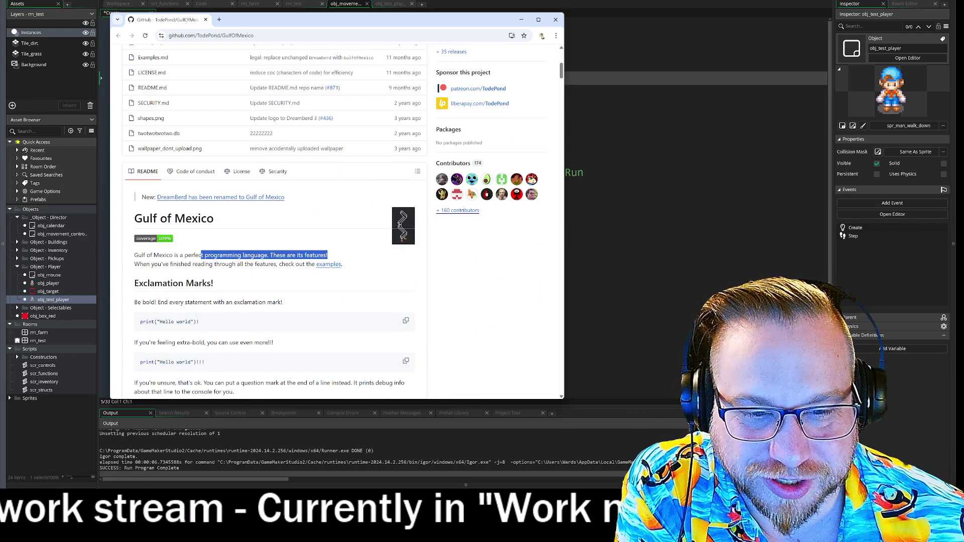
left_click(349, 266)
scroll(356, 261, "down", 2)
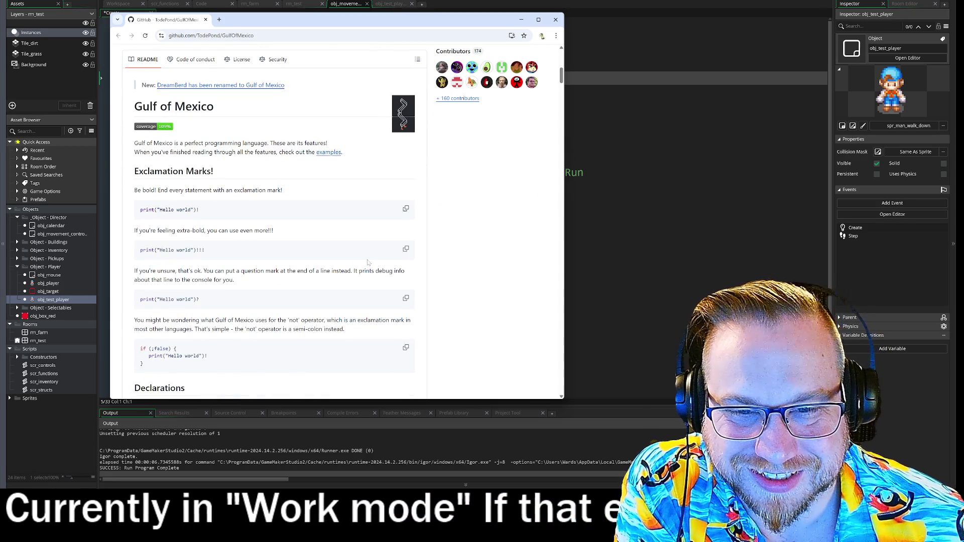
left_click_drag(172, 191, 323, 194)
left_click(325, 194)
left_click_drag(153, 191, 316, 194)
left_click(317, 194)
mouse_move(133, 236)
left_mouse_down()
mouse_move(149, 248)
mouse_move(191, 249)
mouse_move(247, 232)
mouse_move(293, 234)
left_mouse_up()
double_click(166, 230)
left_click(295, 232)
Read on past the question-mark debug printing sentence, then close the README window.
scroll(295, 233, "down", 1)
scroll(294, 233, "down", 1)
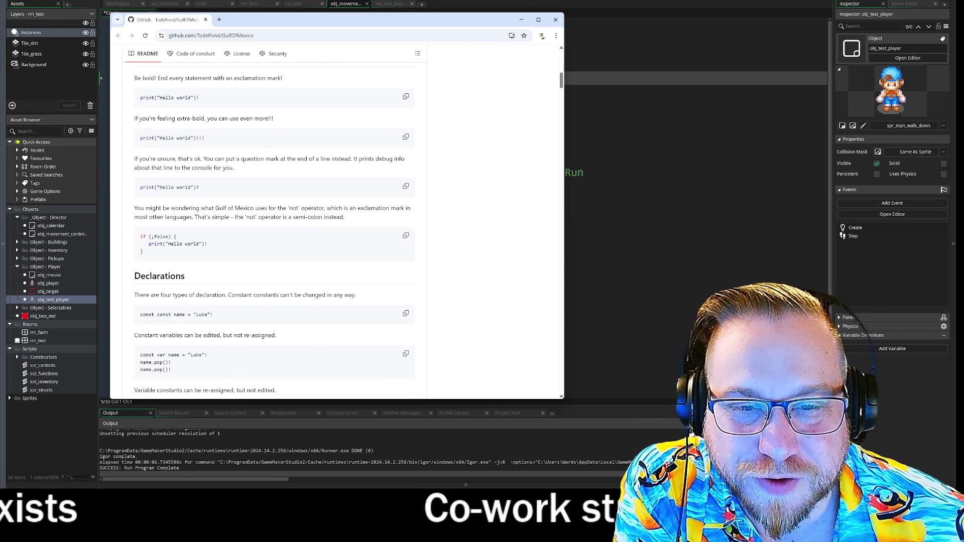
left_click_drag(214, 158, 421, 170)
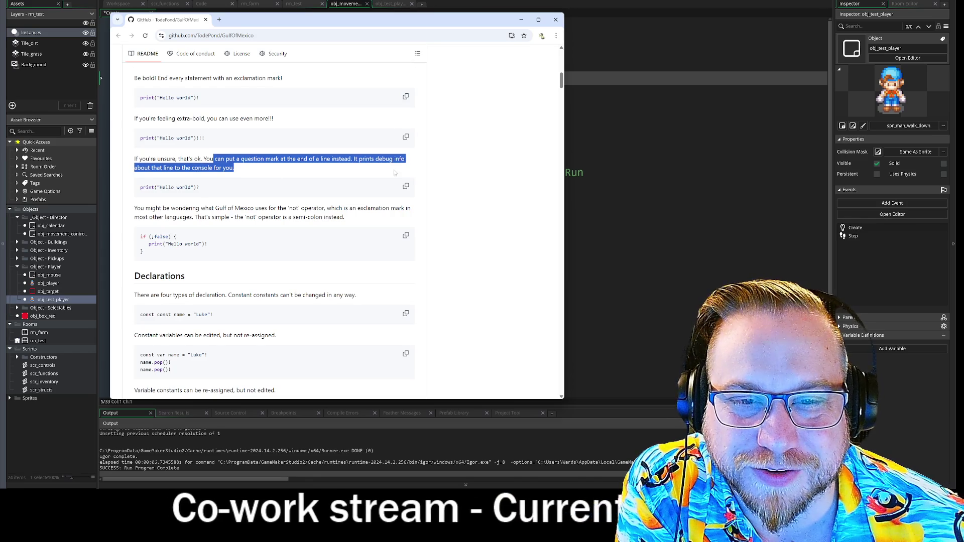
left_click(244, 171)
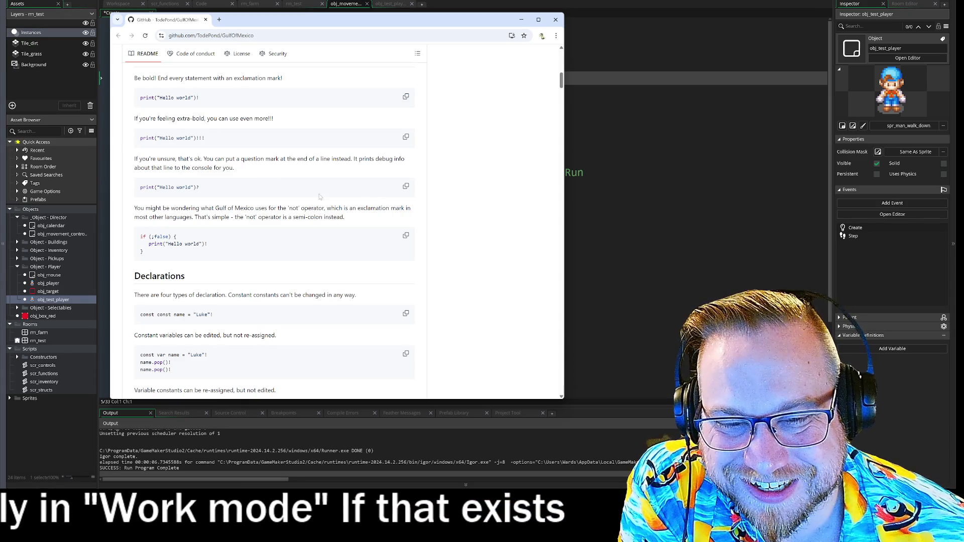
scroll(319, 196, "down", 2)
scroll(319, 196, "down", 3)
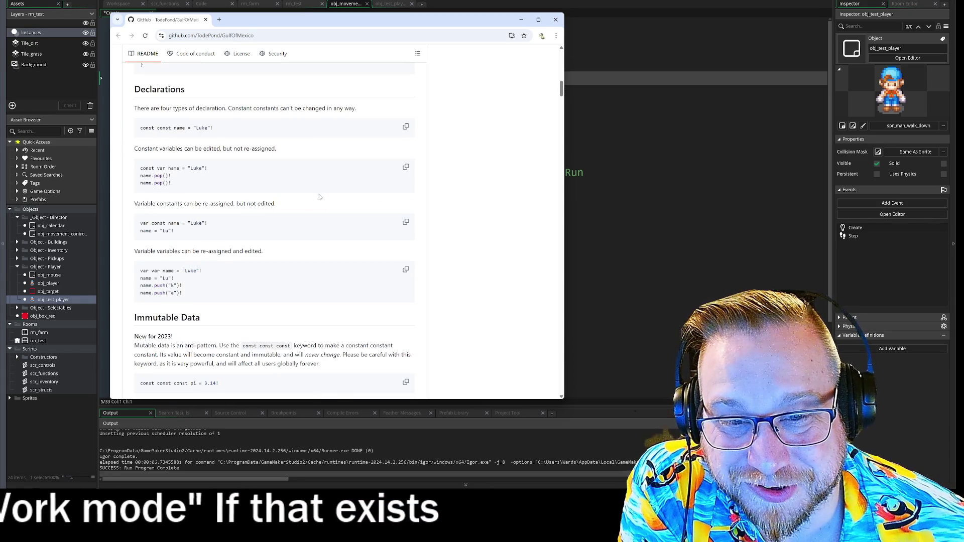
scroll(320, 197, "down", 1)
scroll(319, 196, "down", 3)
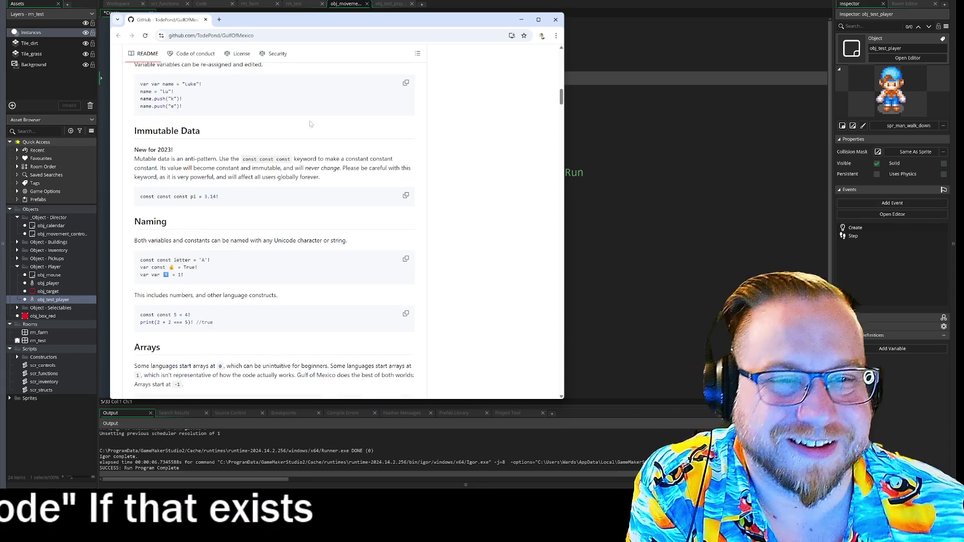
scroll(320, 196, "up", 6)
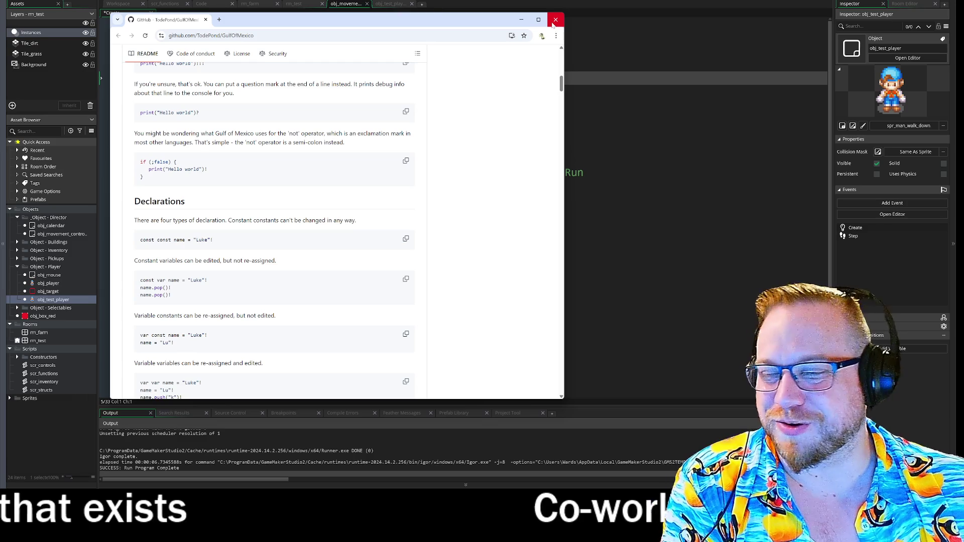
left_click(553, 24)
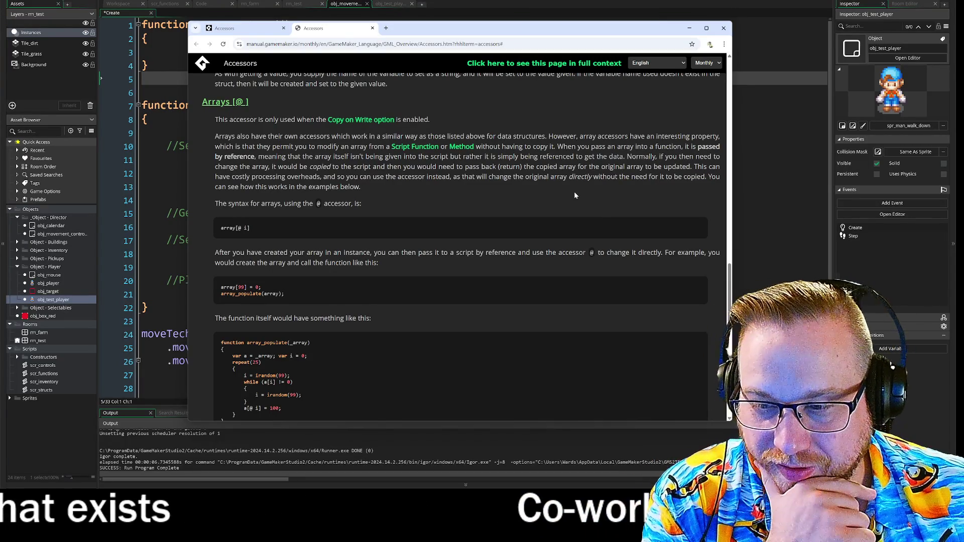
Scroll past Accessor Chaining to the Accessors page footer, then close the manual.
scroll(547, 206, "down", 9)
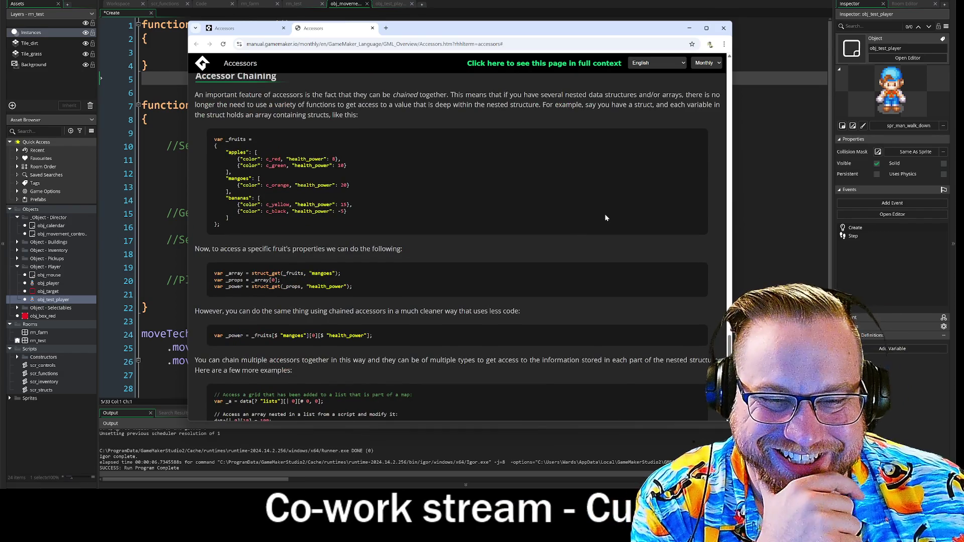
scroll(604, 215, "down", 3)
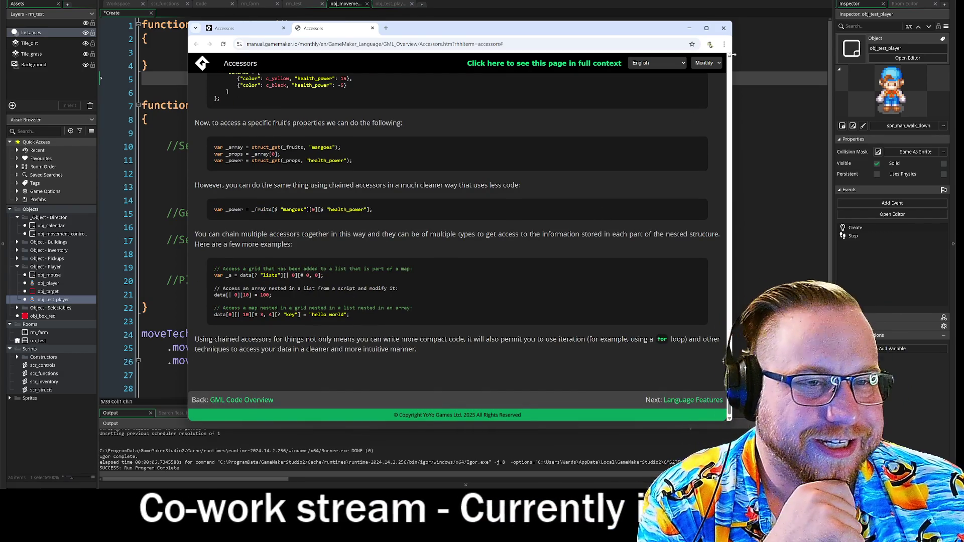
left_click(724, 27)
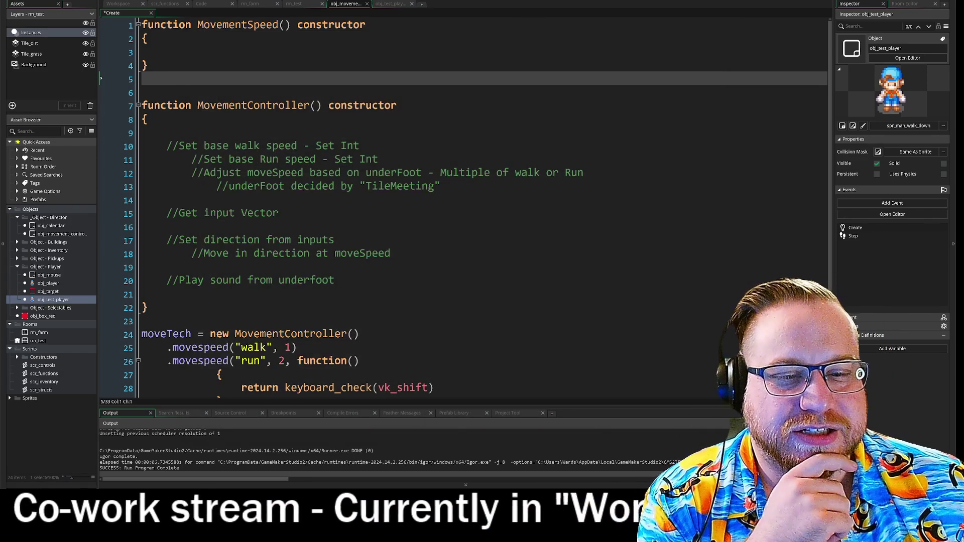
Start a nested function movespeed(_name, _speed, _shift = on line 9 of MovementController.
scroll(452, 201, "down", 1)
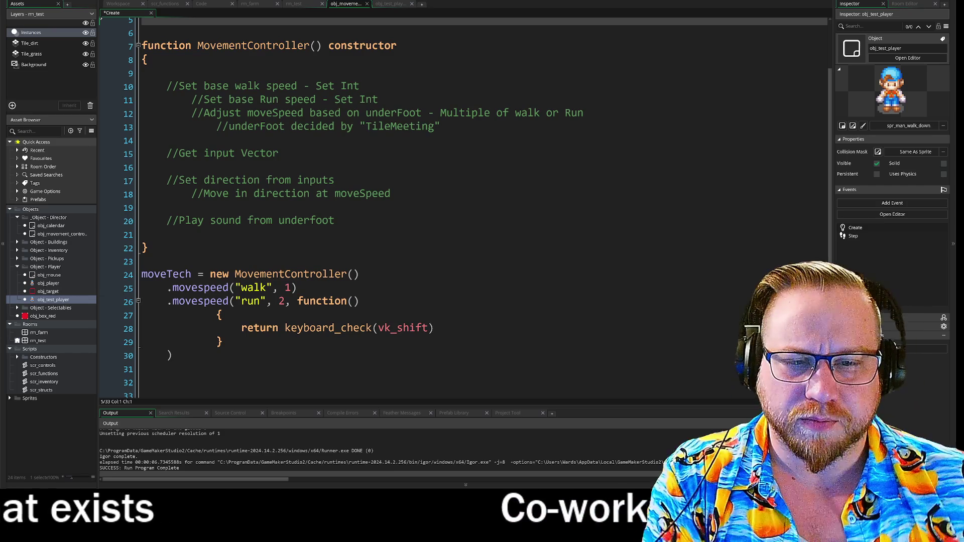
left_click(166, 73)
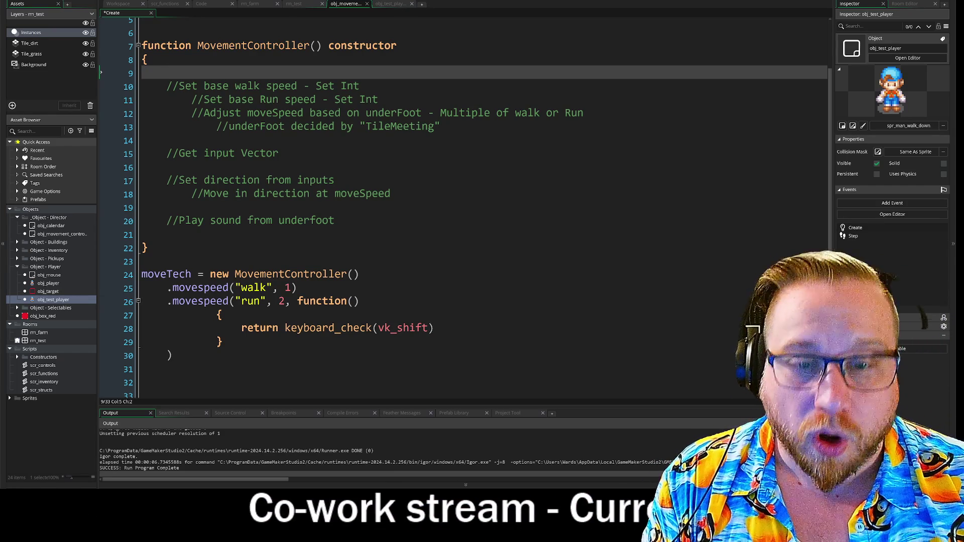
type("functio")
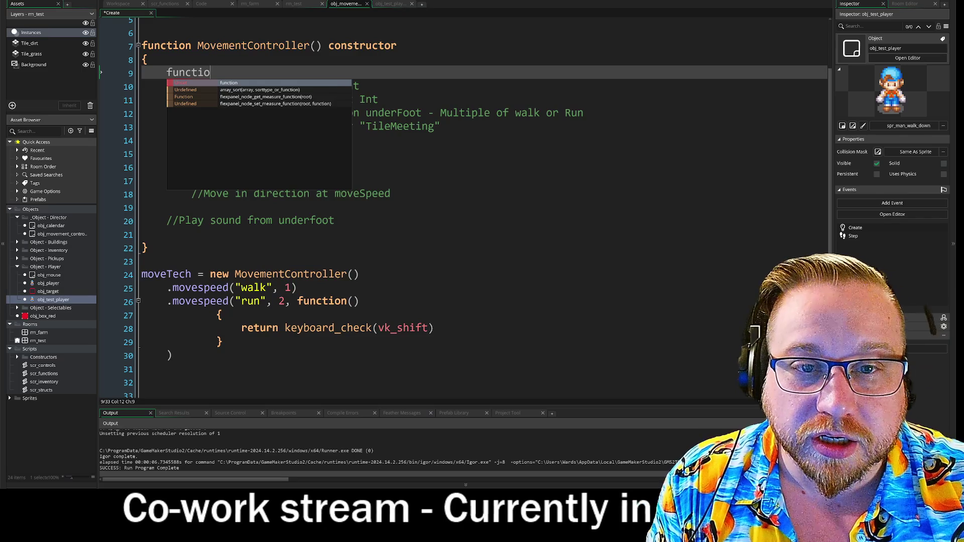
type("n")
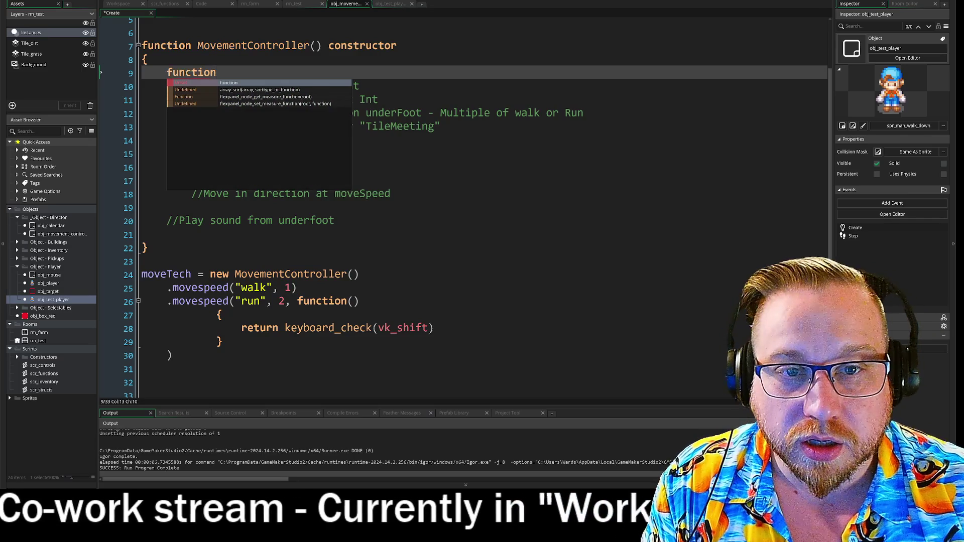
type(" Move")
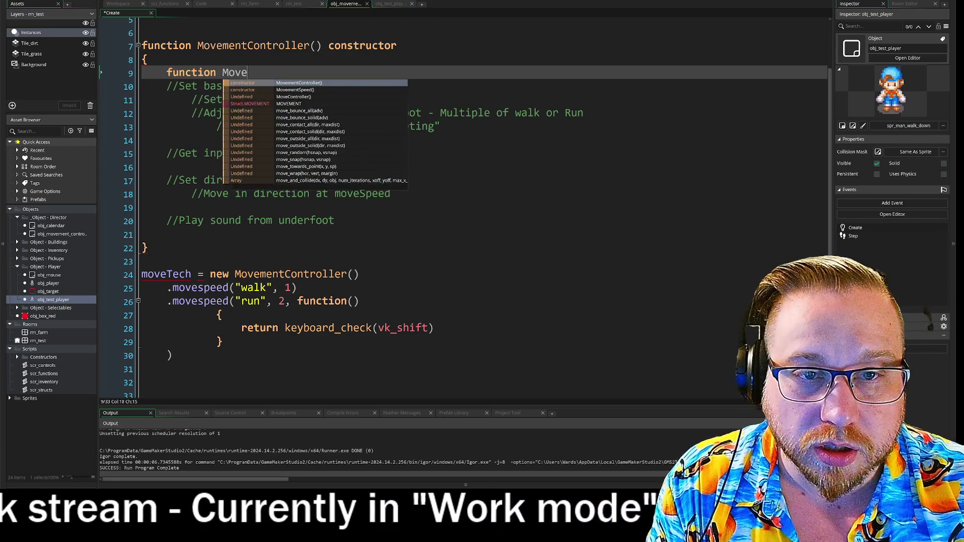
key("BackSpace")
key("BackSpace")
key("BackSpace")
key("BackSpace")
type("move")
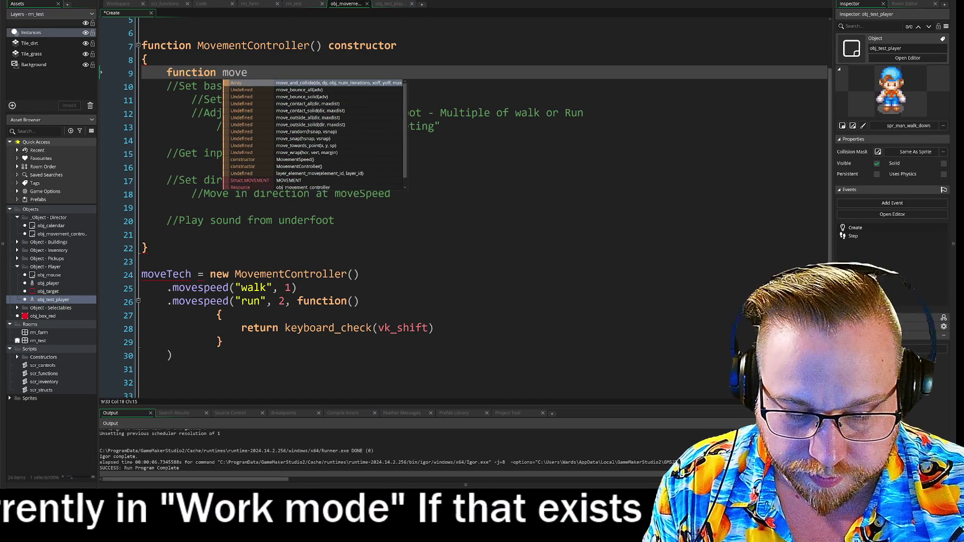
type("speed")
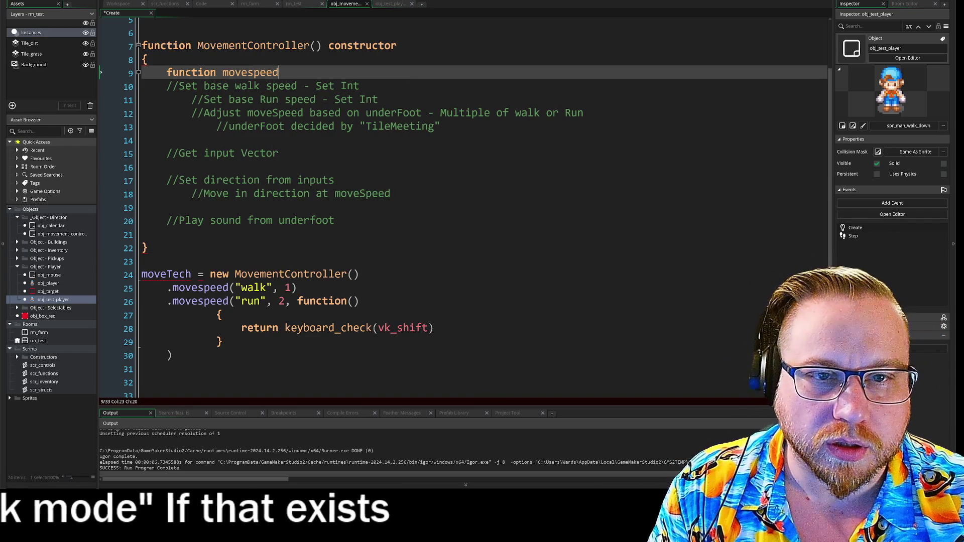
type("(")
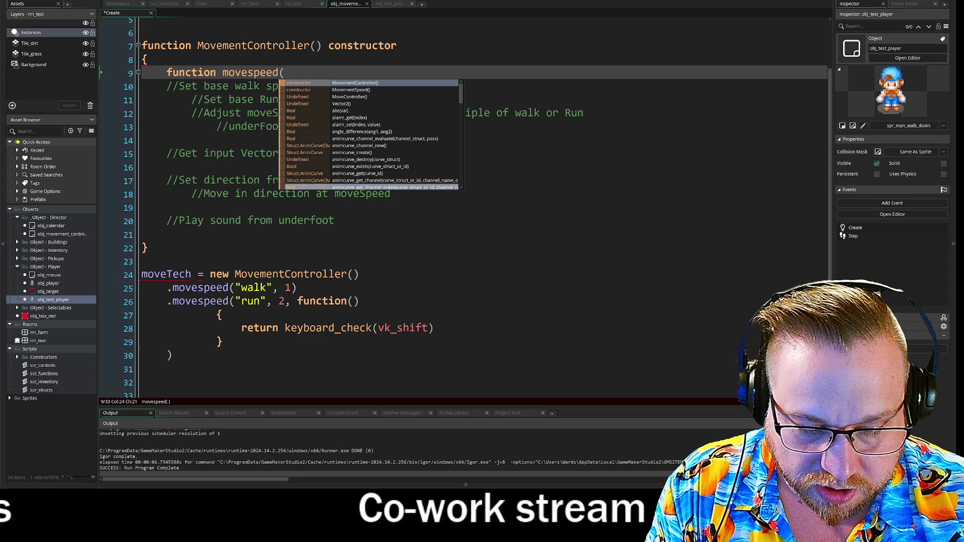
type("_name, ")
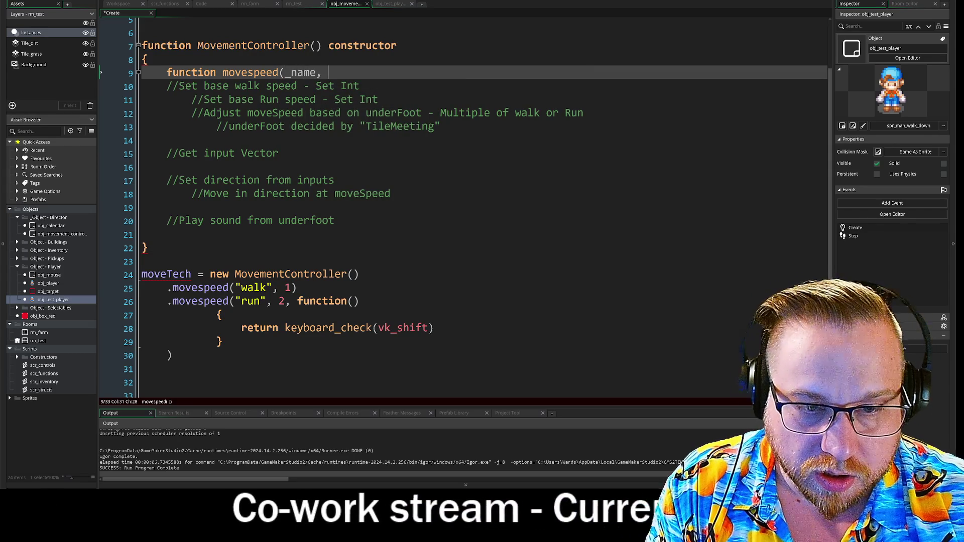
type("_speed")
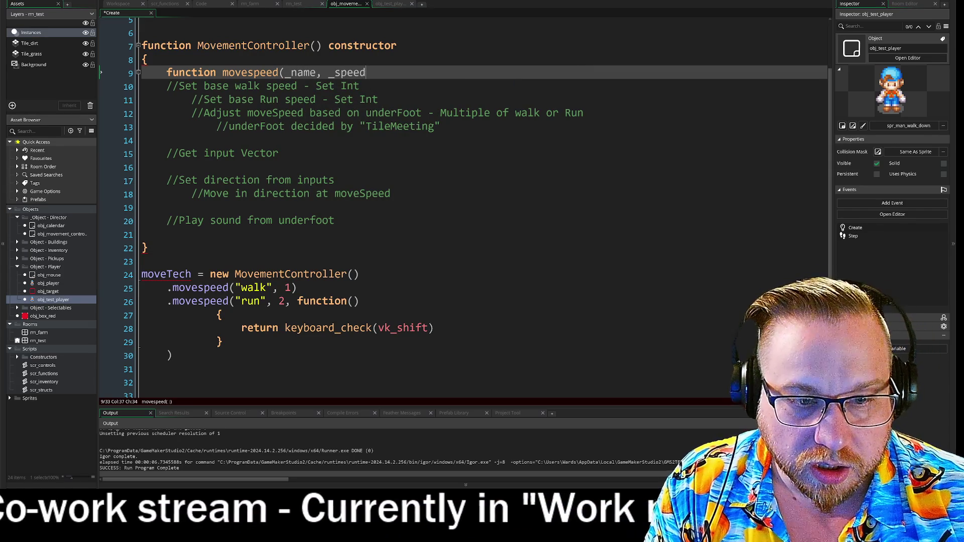
type(",")
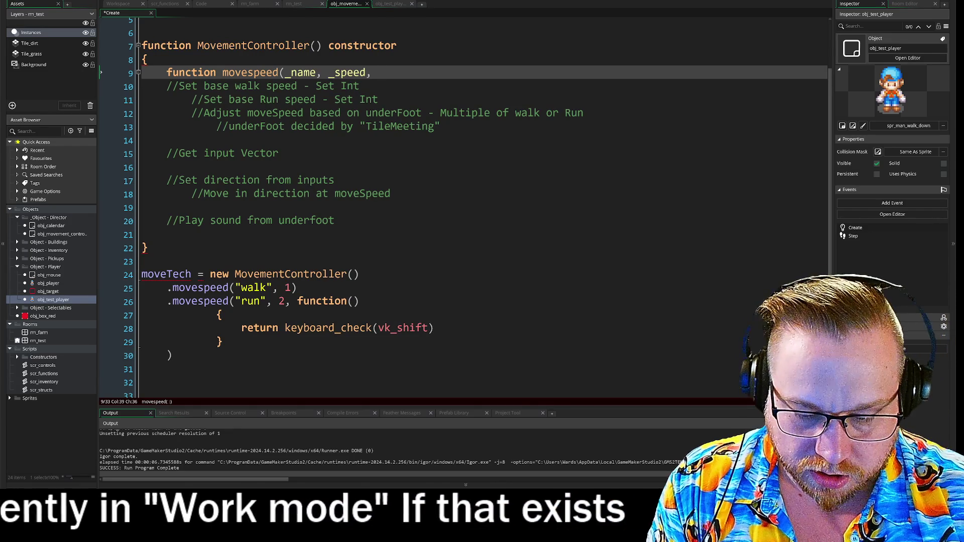
type("_shift")
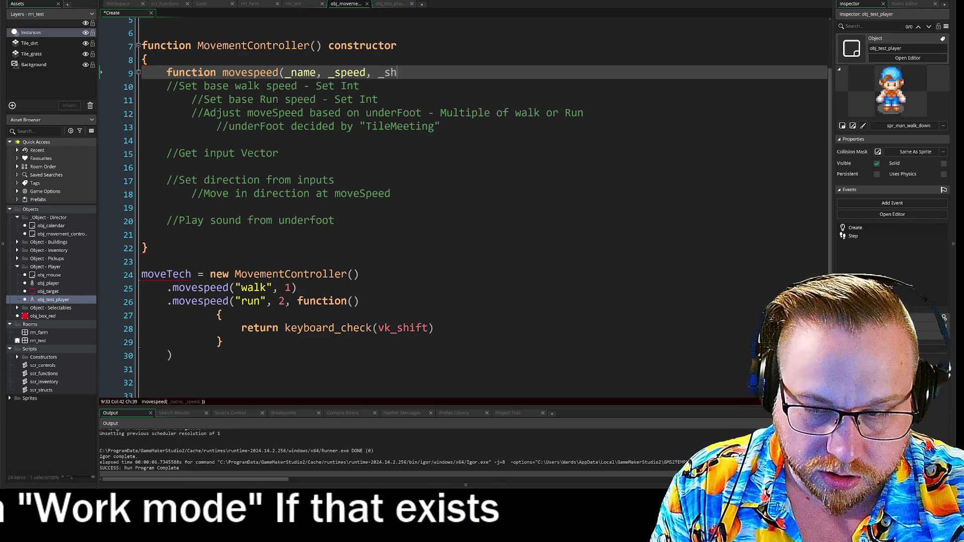
key("BackSpace")
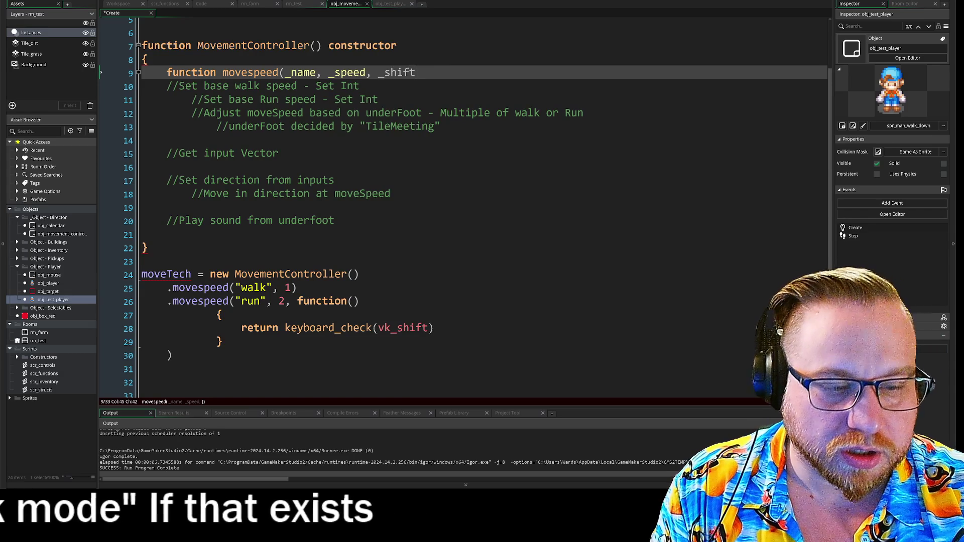
type("=")
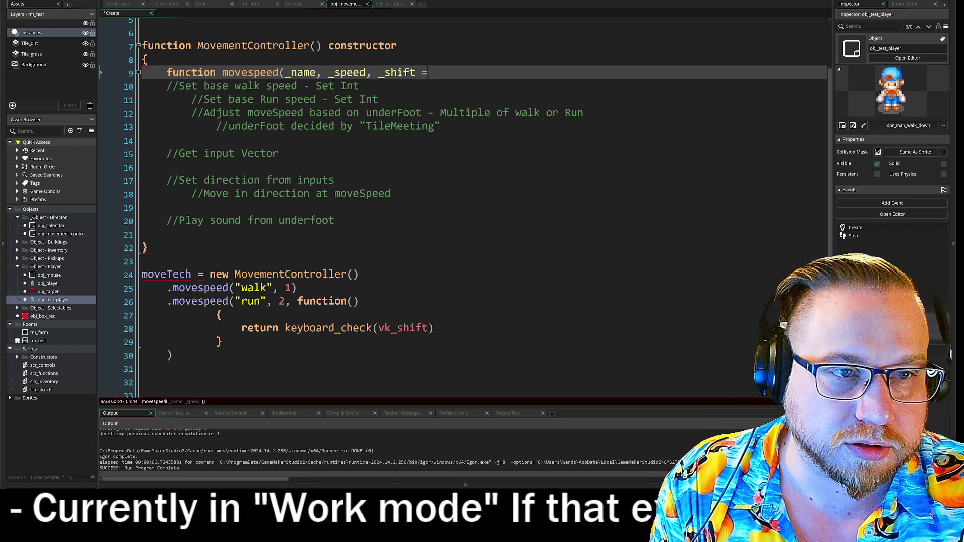
Rename the third parameter to _input, default it to undefined, and close the parentheses.
left_click_drag(416, 74, 387, 79)
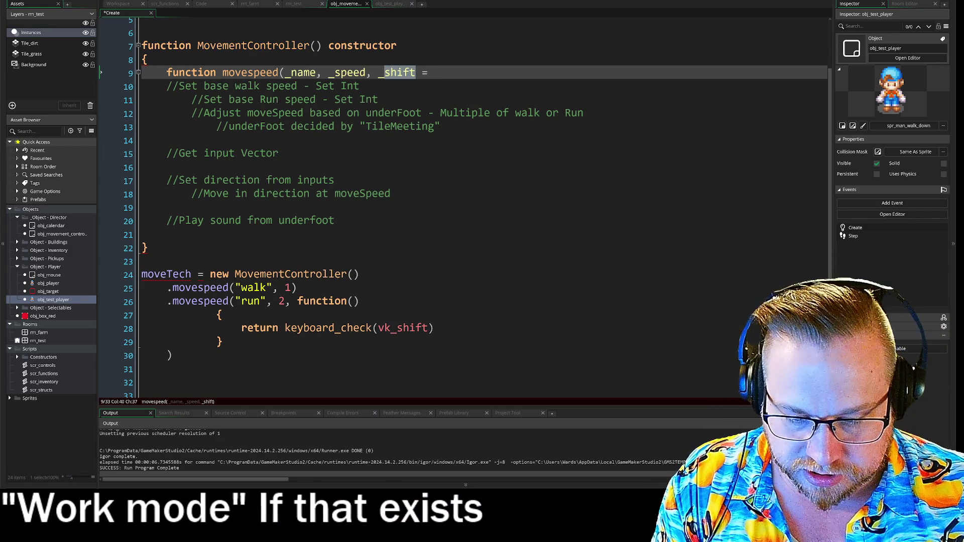
type("co")
key("BackSpace")
key("BackSpace")
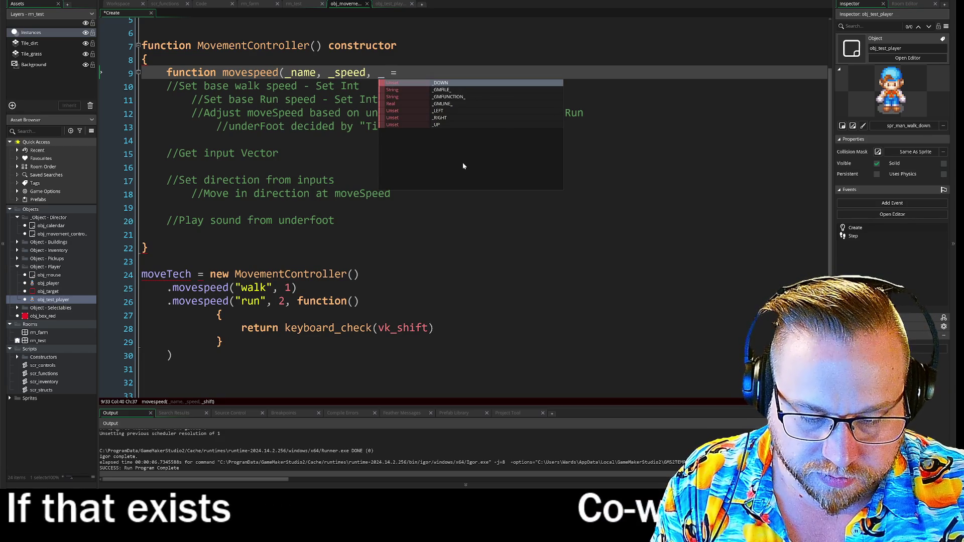
type("shift")
key("BackSpace")
key("BackSpace")
key("BackSpace")
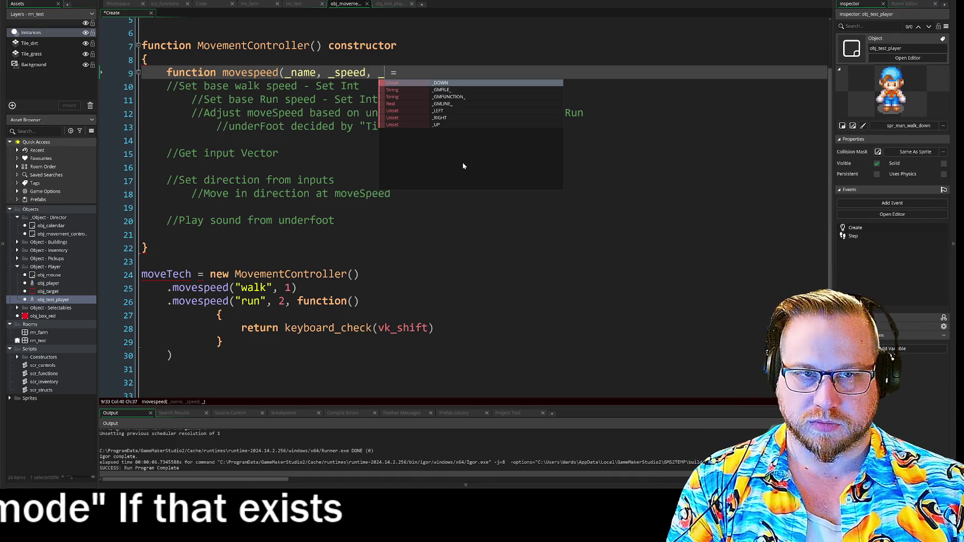
type("input")
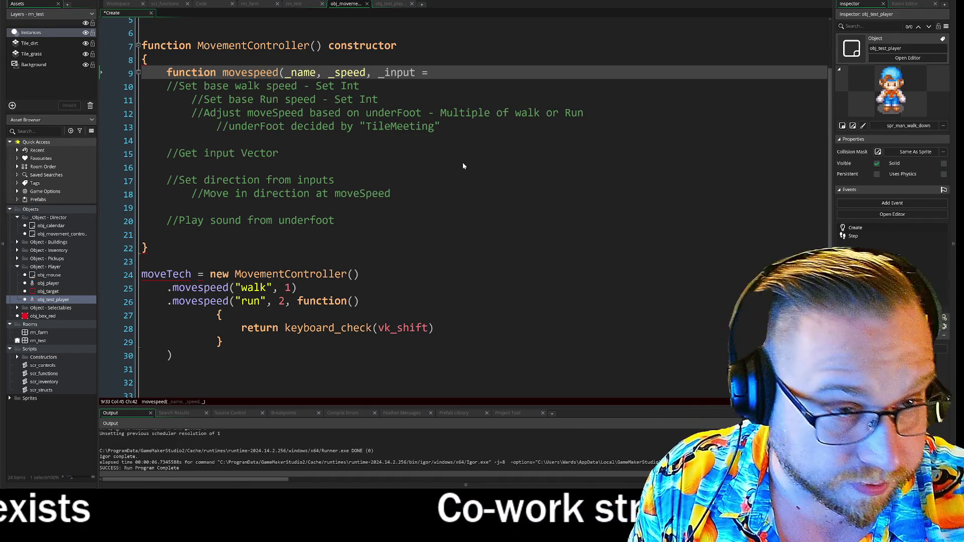
key("End")
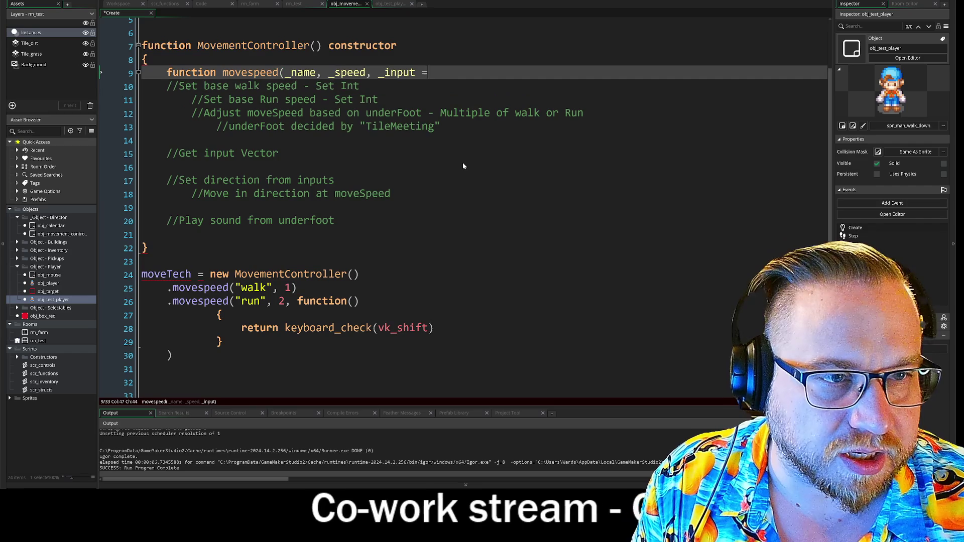
type(" undefi")
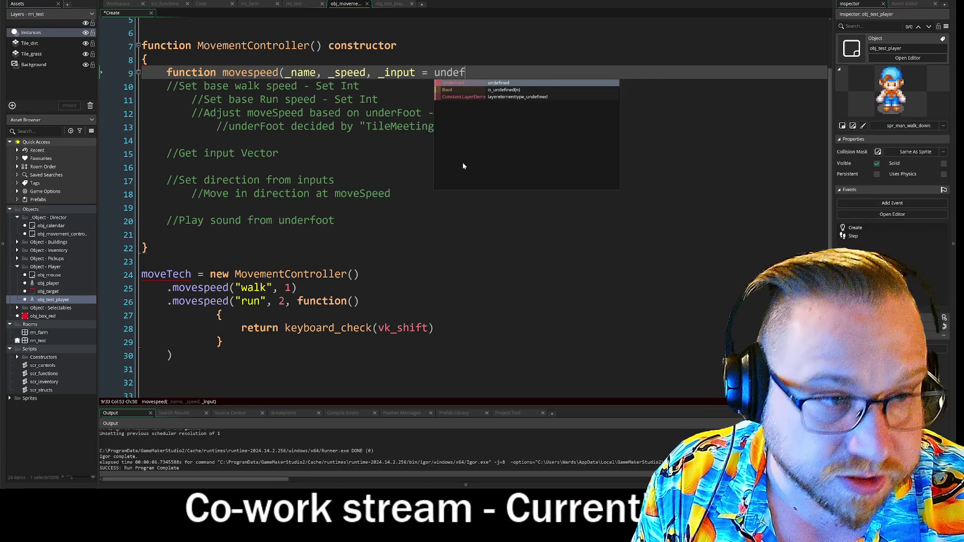
key("Return")
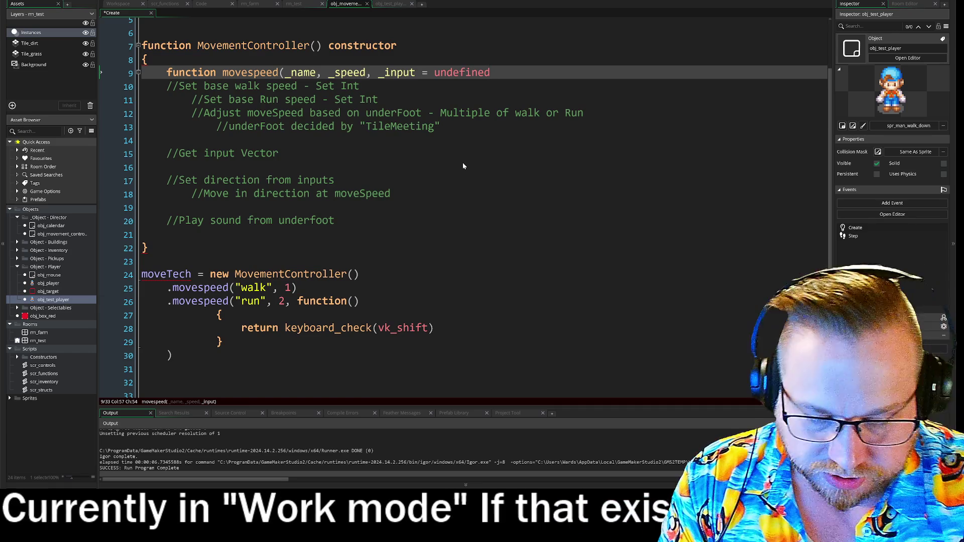
type(")")
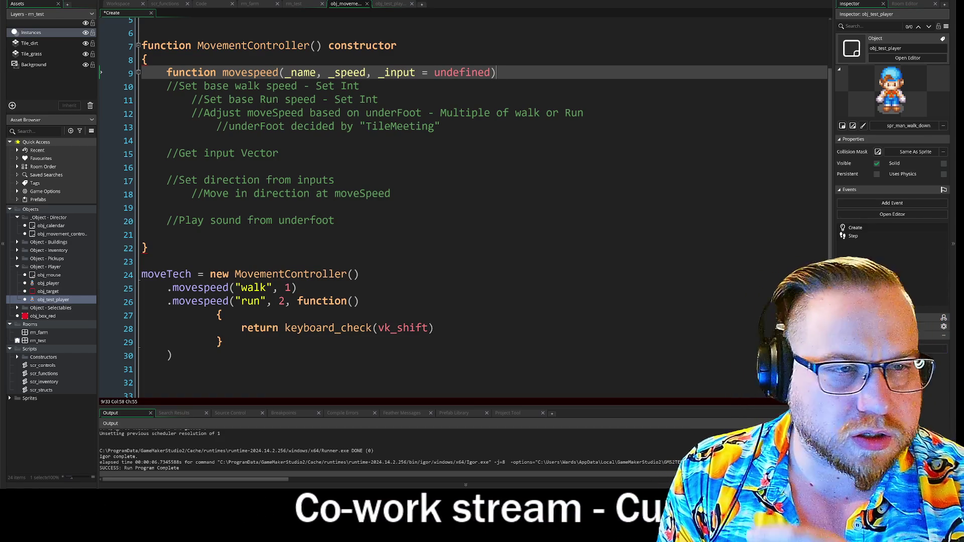
Mark movespeed as a constructor and open its body with a brace on the next line.
type(" constr4ucto")
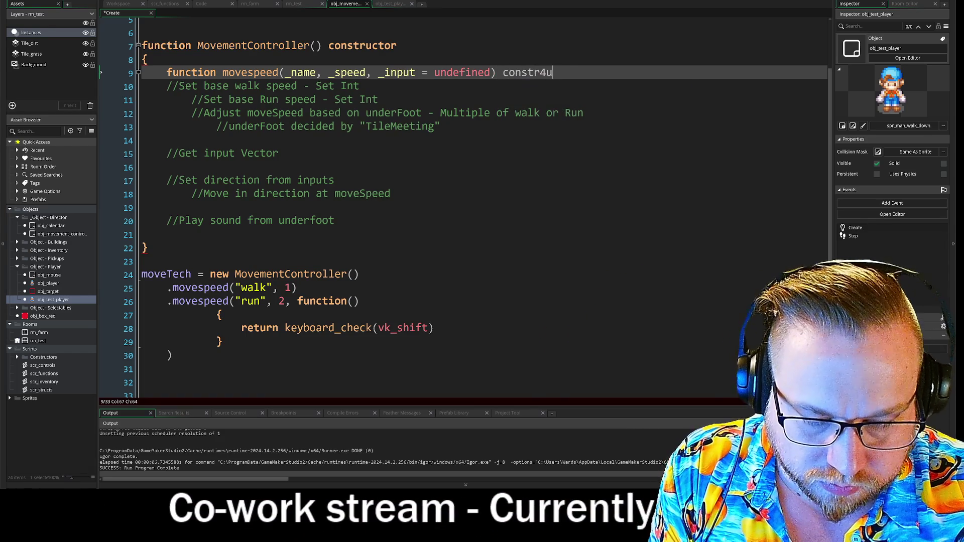
key("BackSpace")
key("BackSpace")
key("BackSpace")
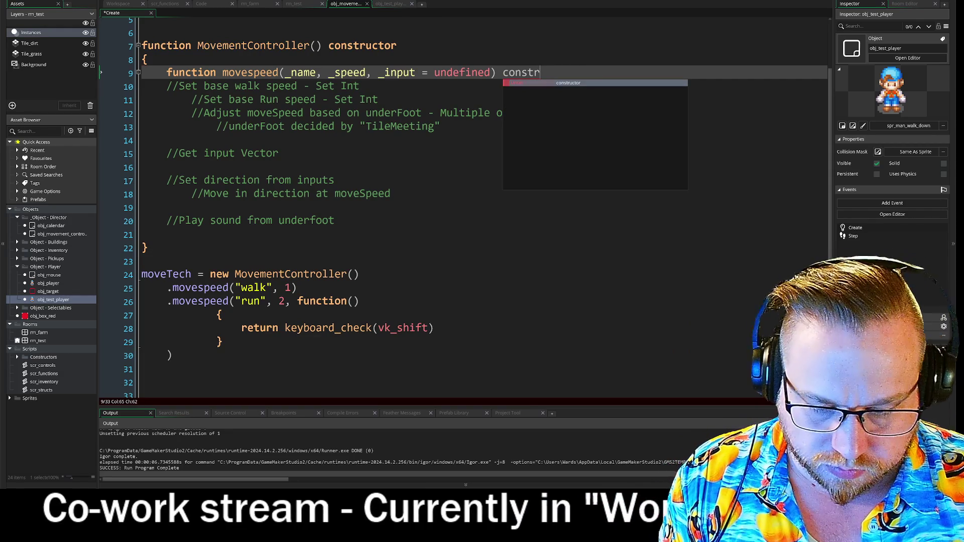
type("uctor")
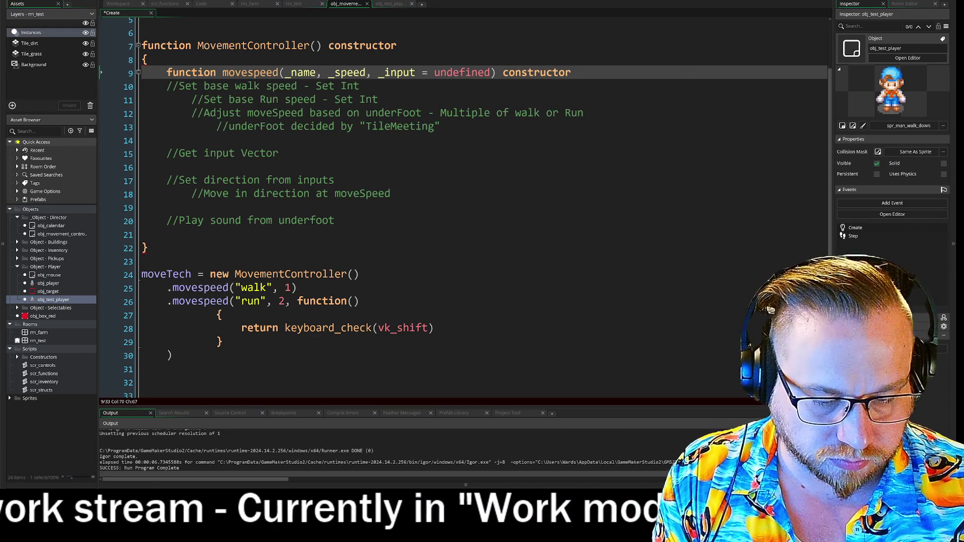
key("Return")
type("{")
key("Return")
key("Return")
Close the movespeed constructor with a brace, leaving an empty body line.
type("}")
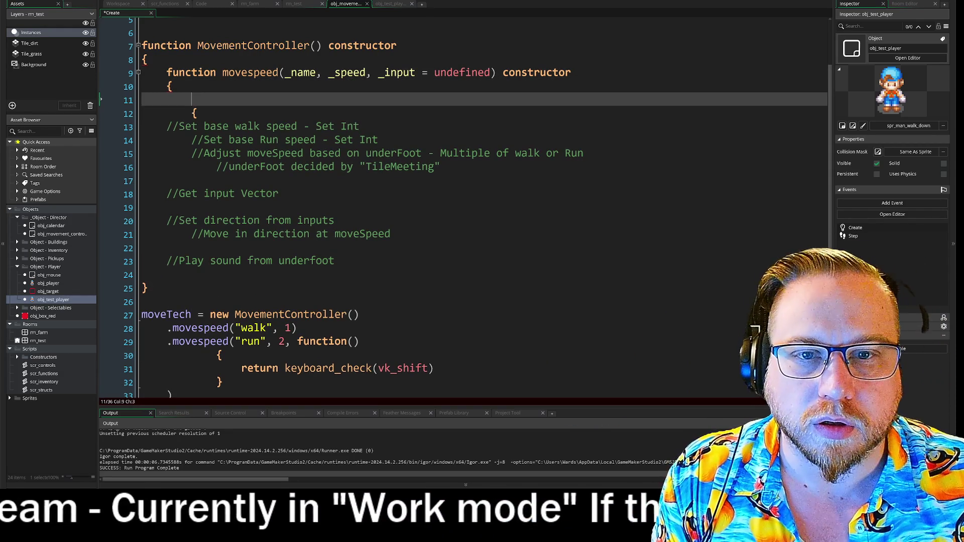
key("BackSpace")
key("BackSpace")
type("}")
left_click(167, 100)
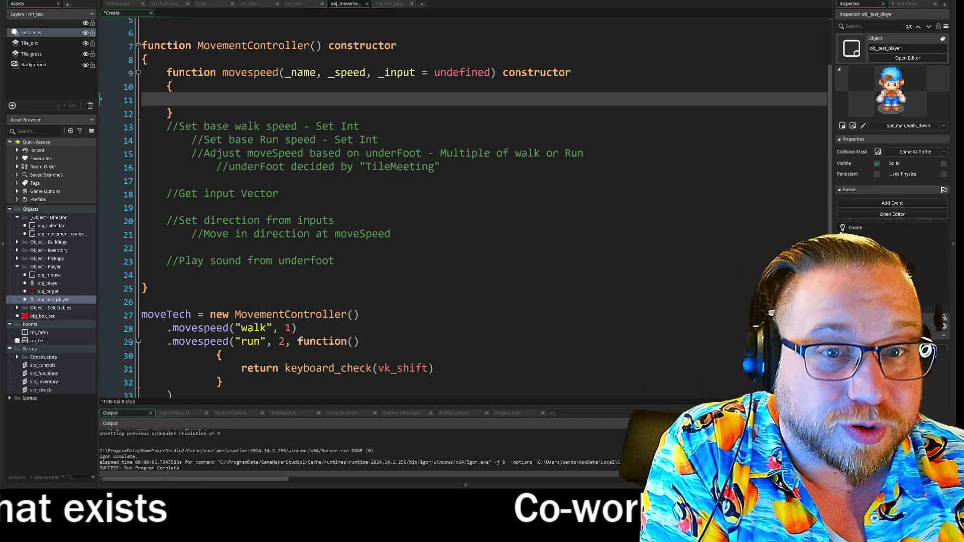
left_click(221, 356)
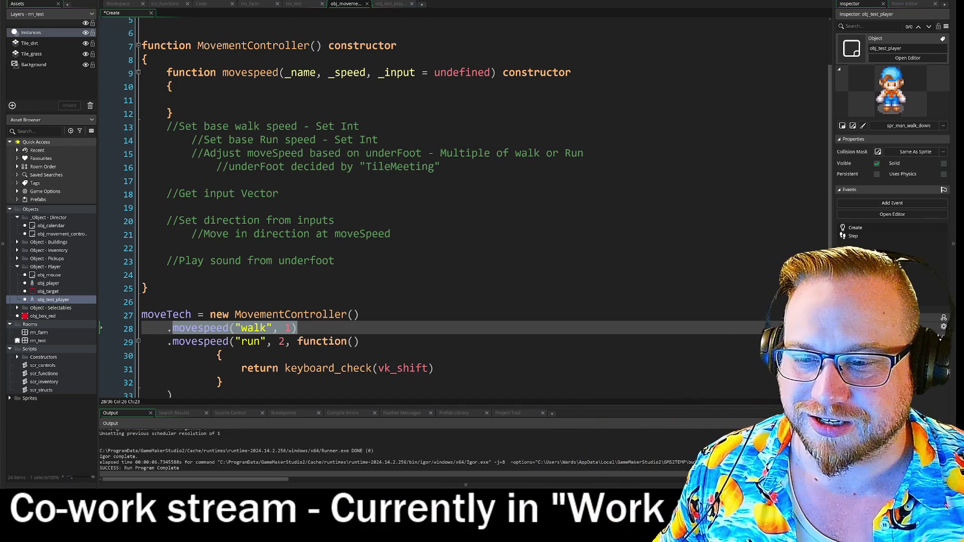
left_click(251, 72)
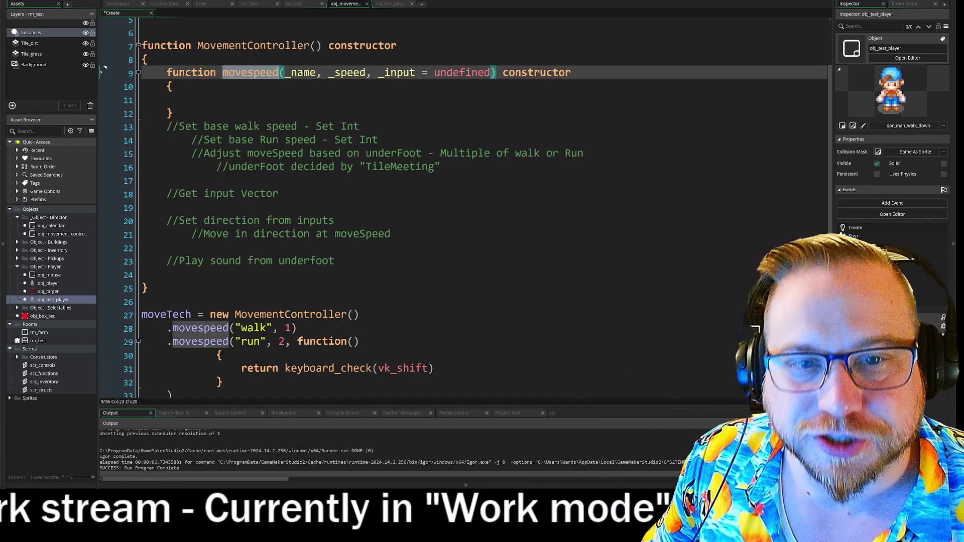
left_click(216, 100)
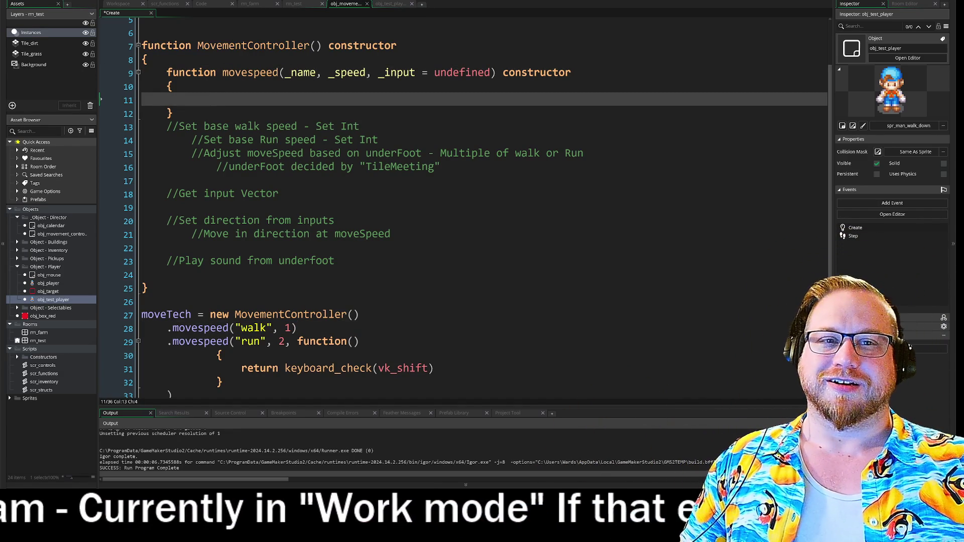
Outdent the run callback's braces and return line (lines 30–32) two levels left.
mouse_move(284, 72)
left_mouse_down()
mouse_move(494, 81)
mouse_move(173, 87)
left_mouse_up()
left_click_drag(241, 368, 430, 368)
scroll(402, 226, "down", 1)
left_click(222, 342)
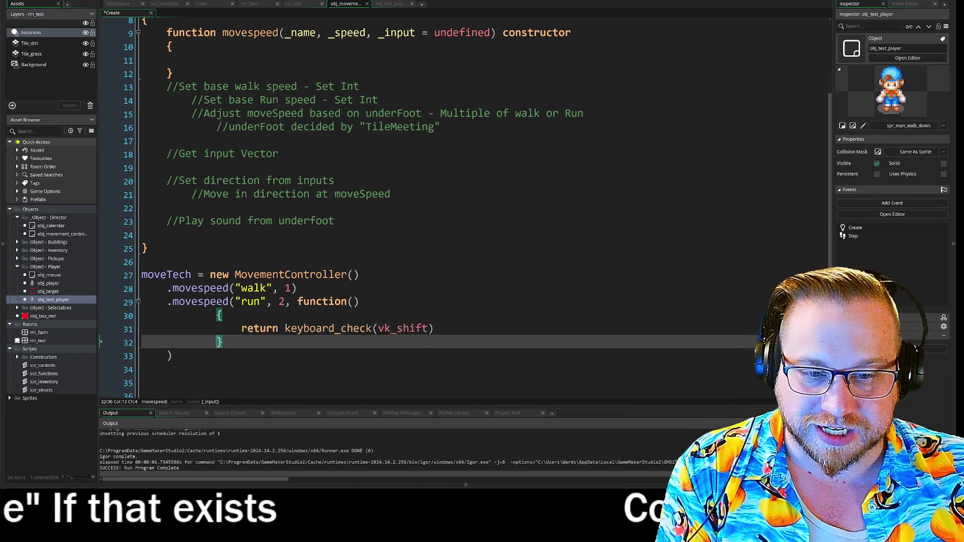
left_click_drag(222, 342, 214, 310)
key("shift+Tab")
key("shift+Tab")
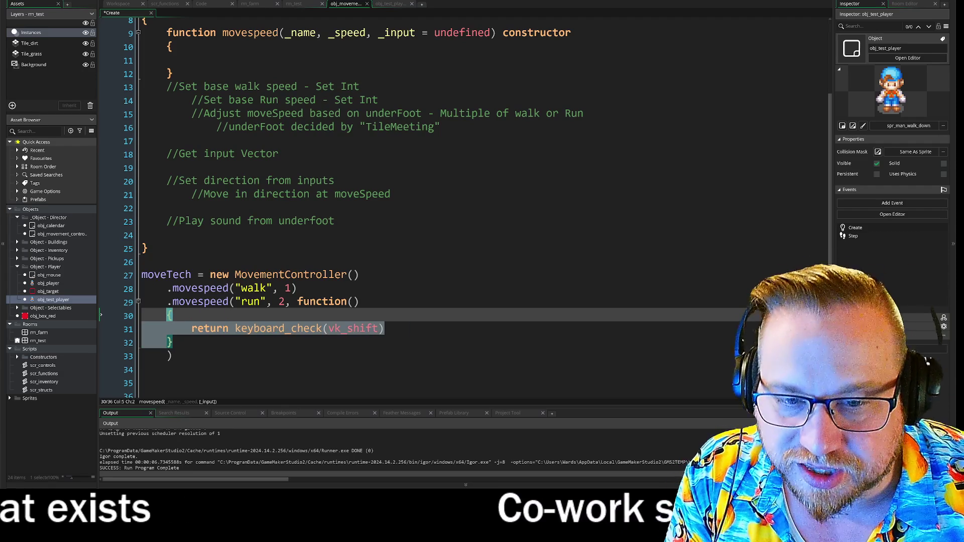
left_click(142, 369)
left_click(360, 302)
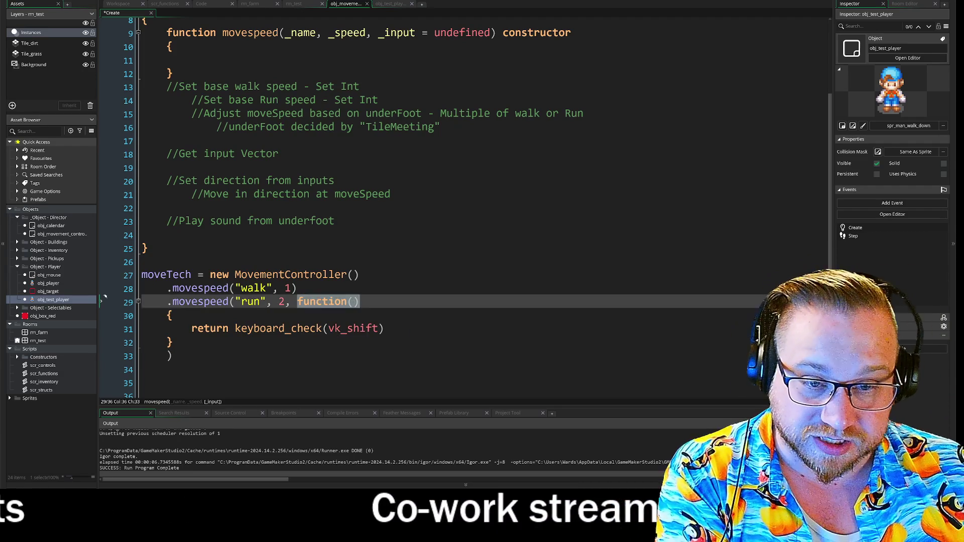
key("Down")
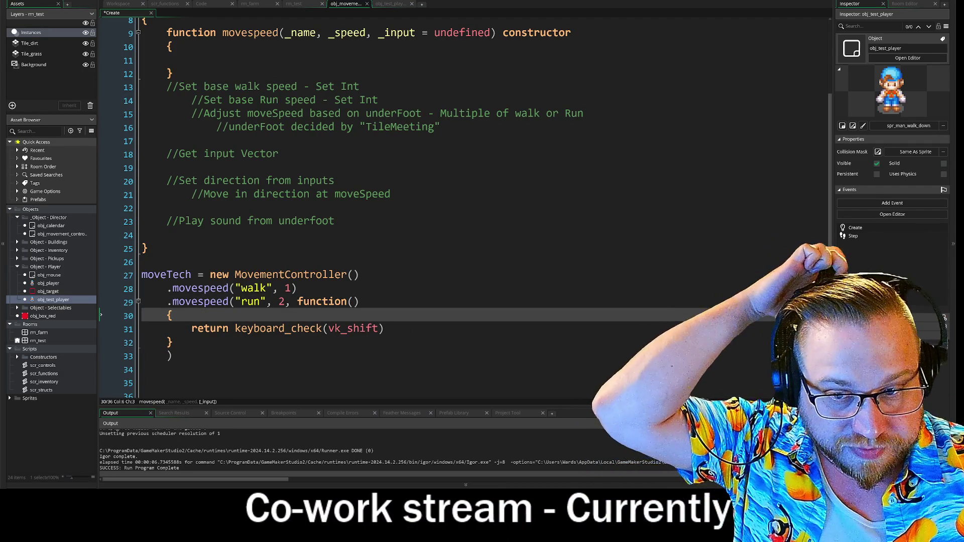
scroll(452, 201, "up", 1)
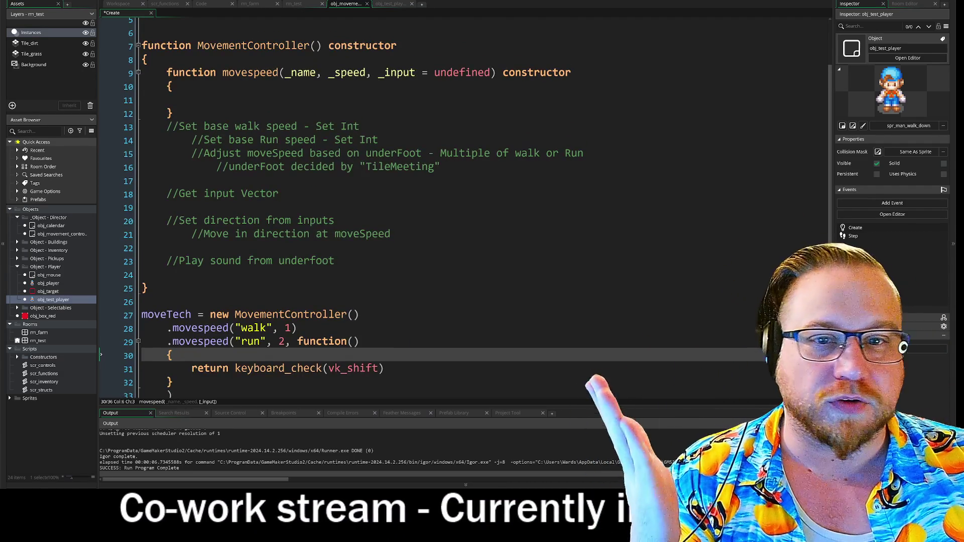
left_click(217, 100)
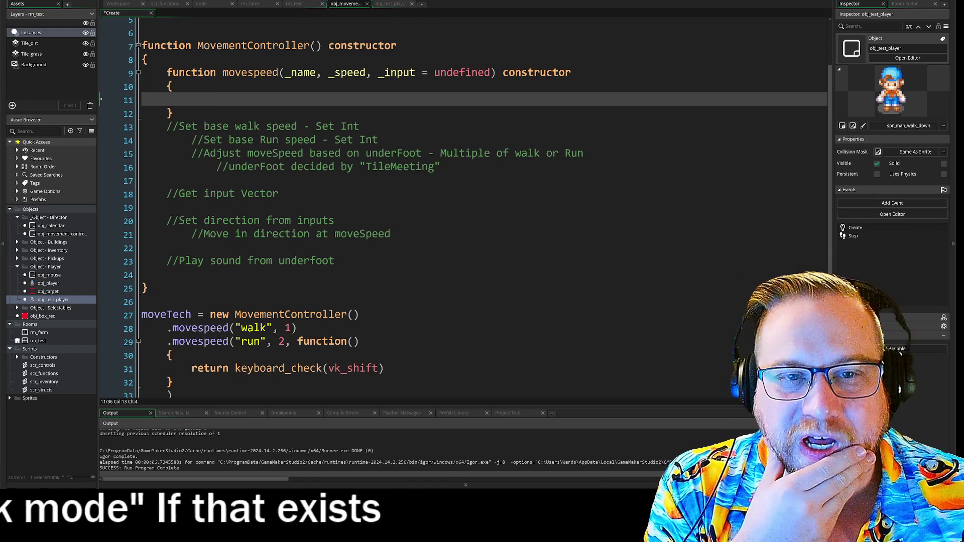
key("BackSpace")
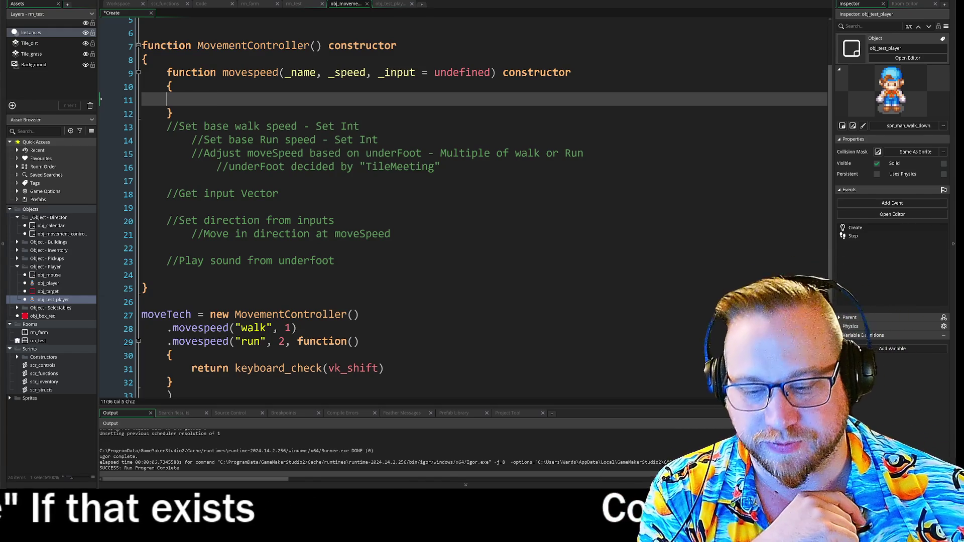
key("Tab")
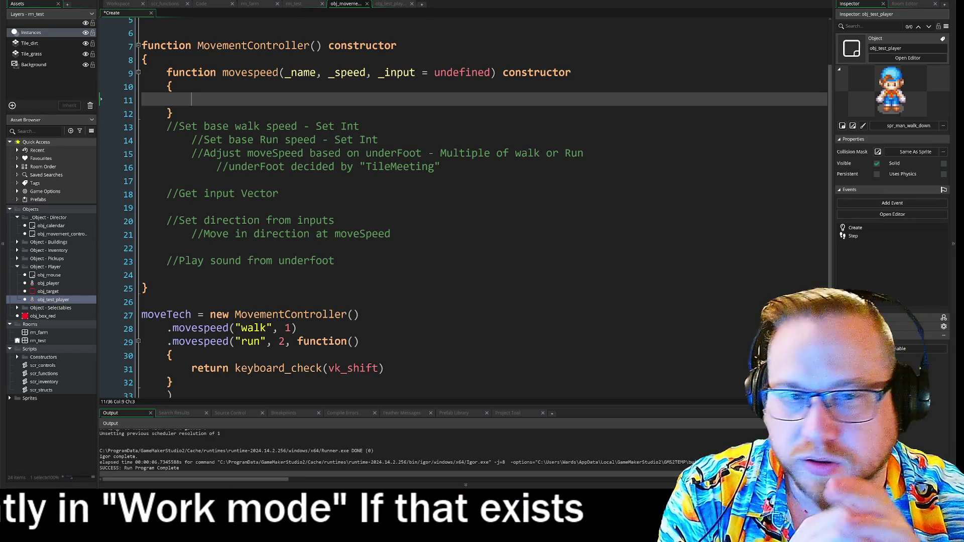
Erase the half-typed word 'name' on line 11, leaving movespeed's body empty.
type("nme")
key("BackSpace")
key("BackSpace")
type("me")
key("BackSpace")
key("BackSpace")
type("ame")
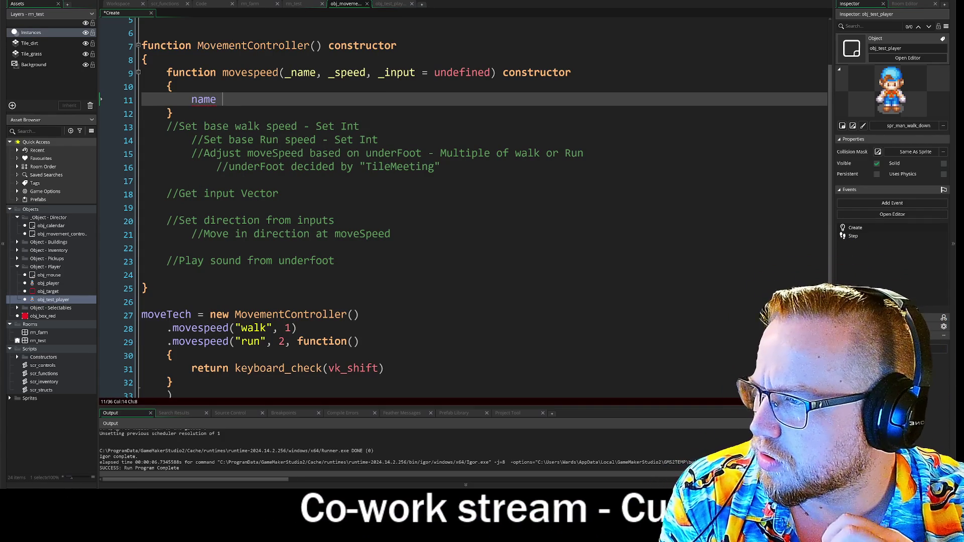
key("BackSpace")
key("BackSpace")
key("BackSpace")
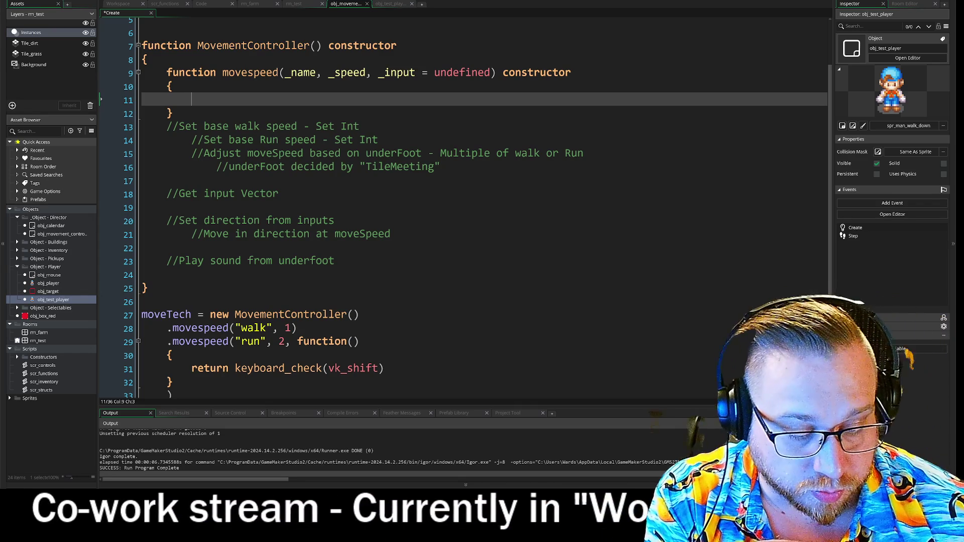
left_click(172, 114)
key("Return")
key("Return")
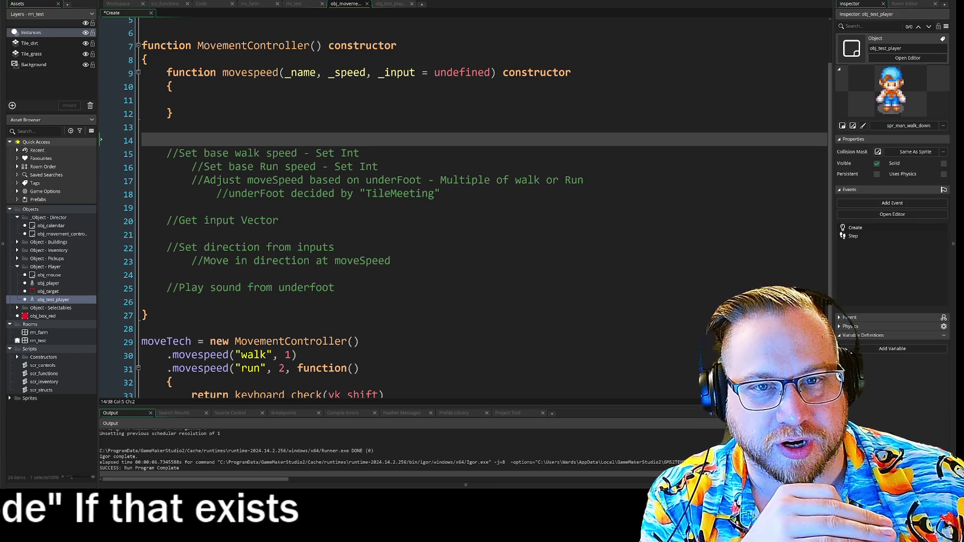
left_click(191, 100)
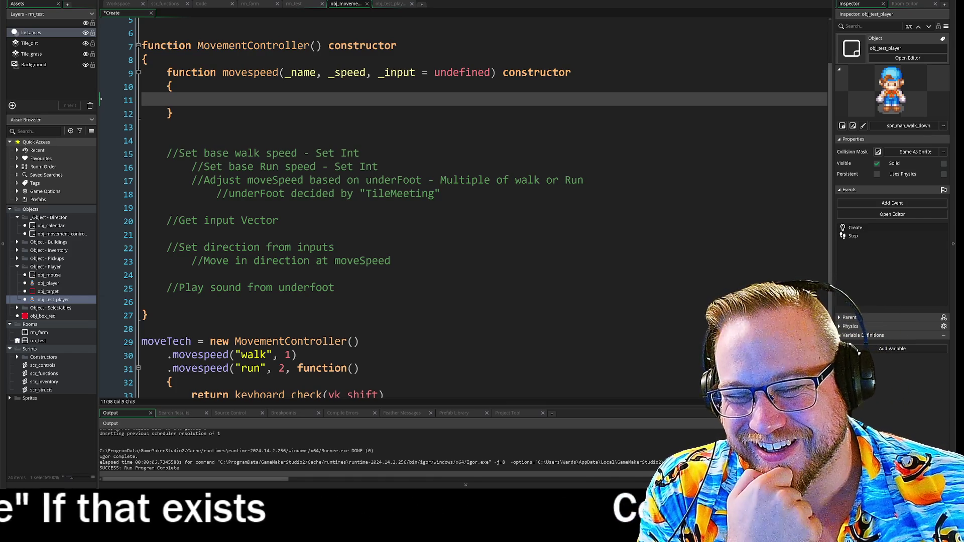
left_click_drag(0, 4, 407, 4)
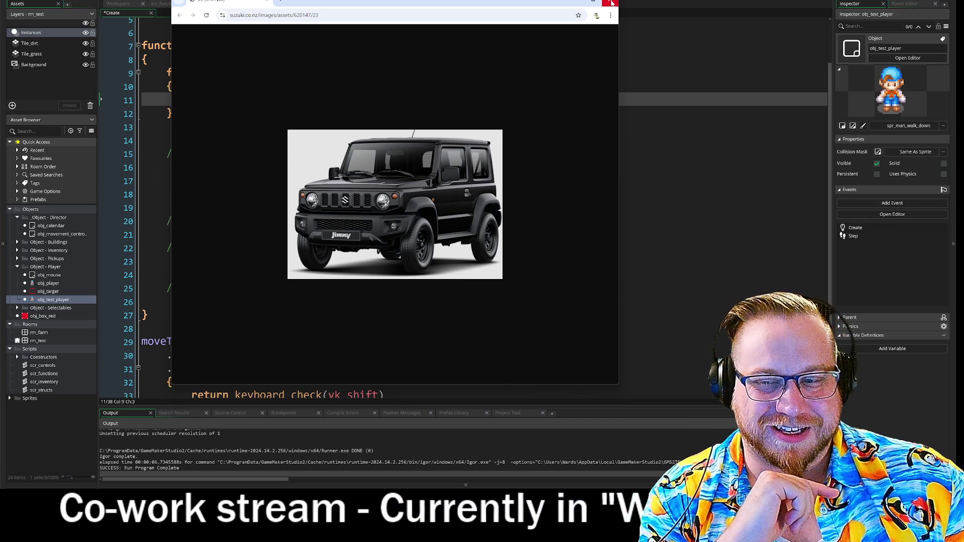
left_click(612, 3)
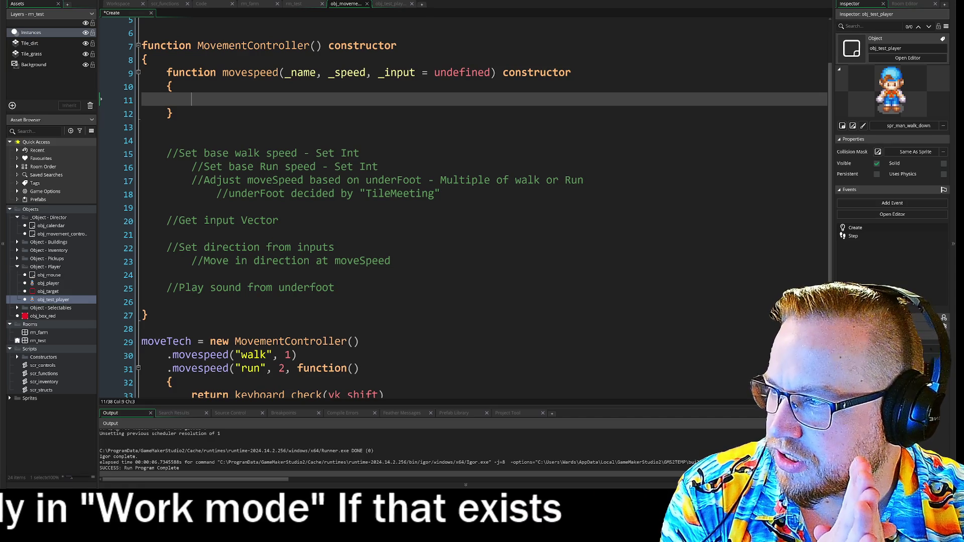
Write 'static checkInput = function()' on line 11 inside movespeed.
type("Static ")
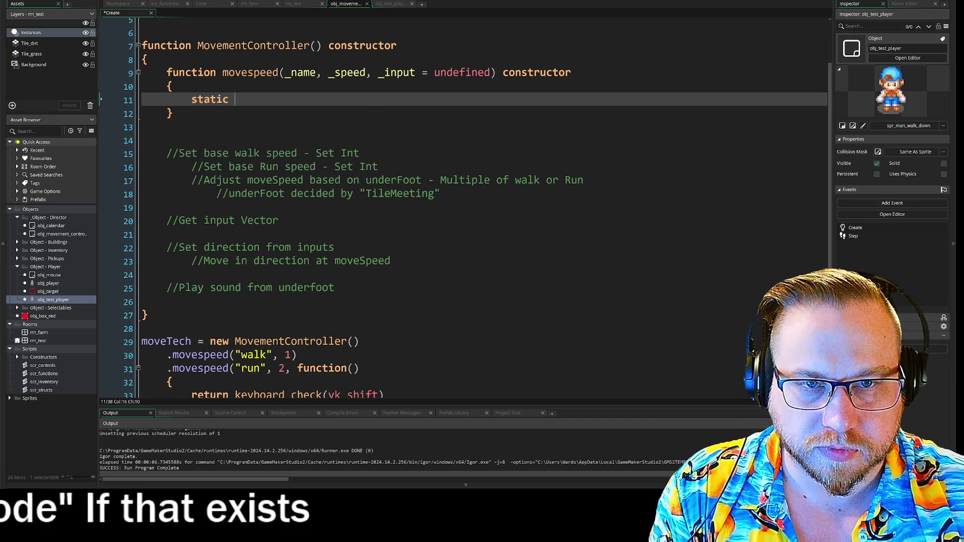
type("che")
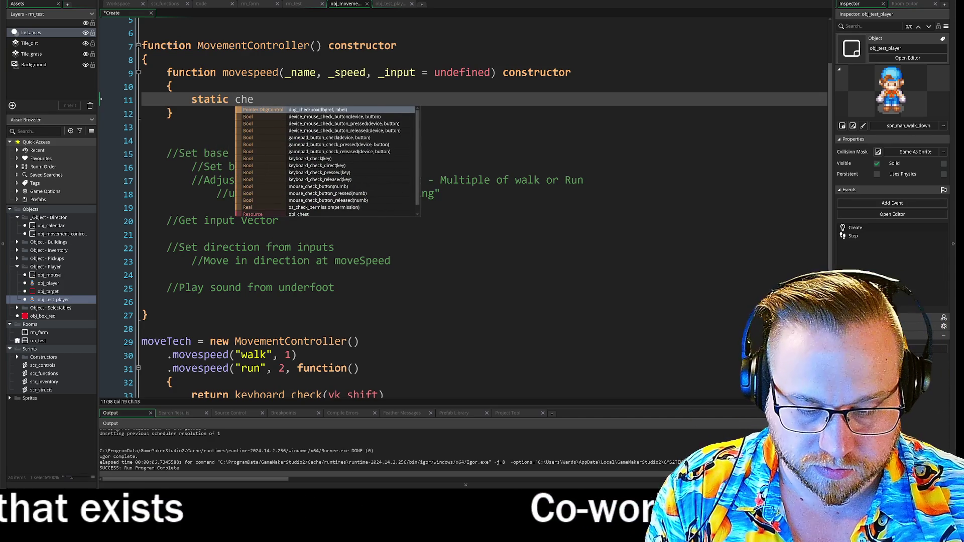
type("ck")
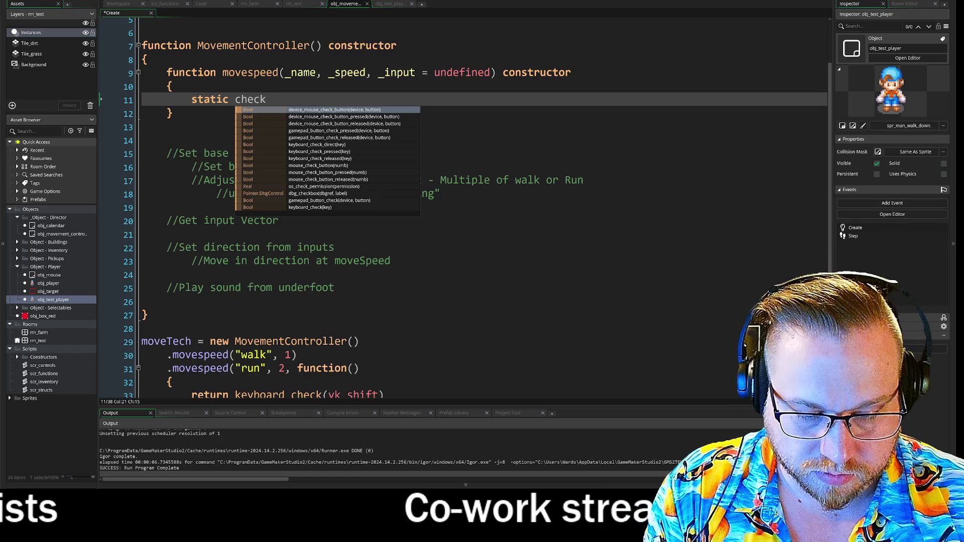
type("In")
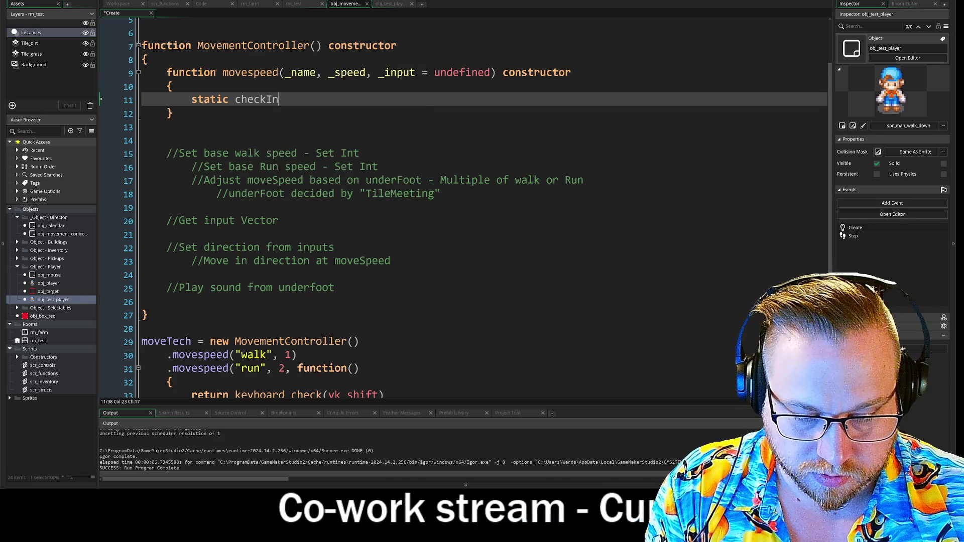
type("put")
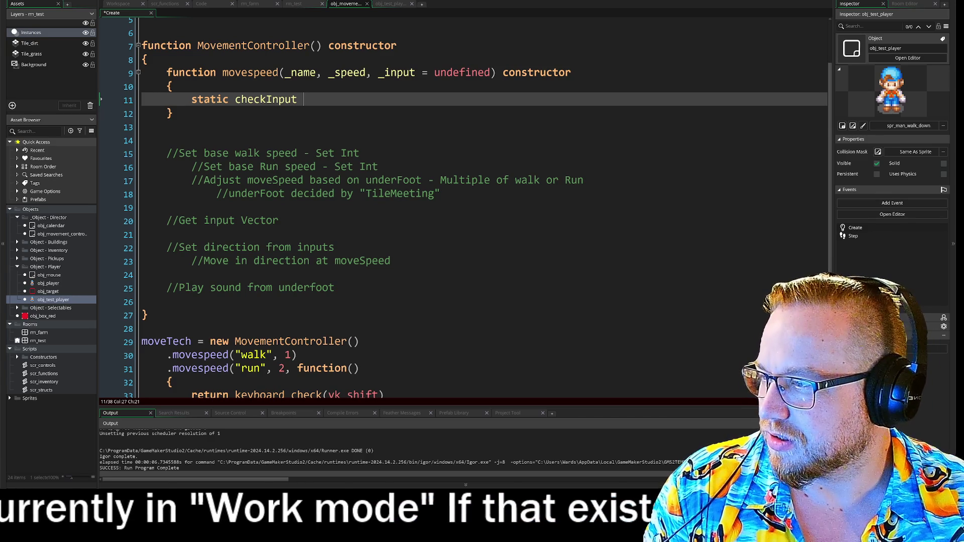
type("= fu")
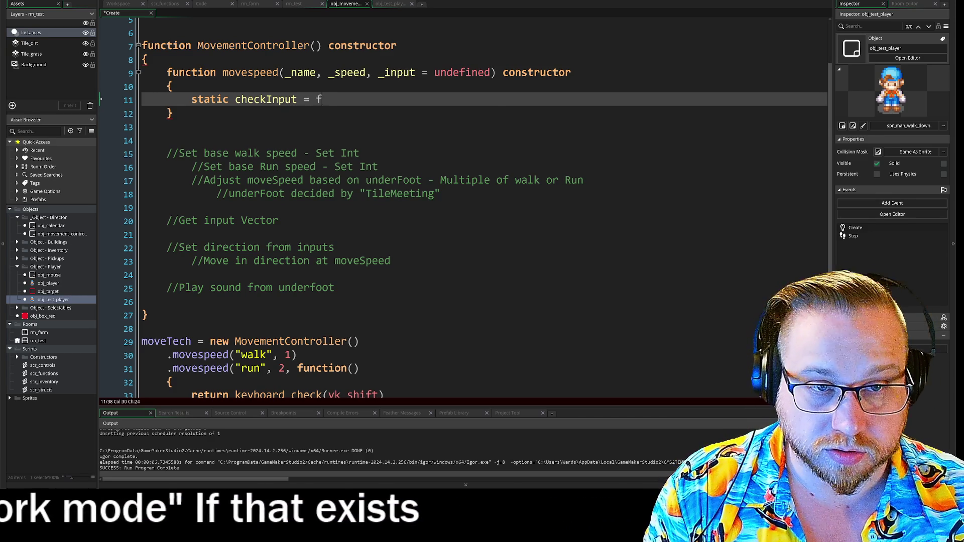
type("nction")
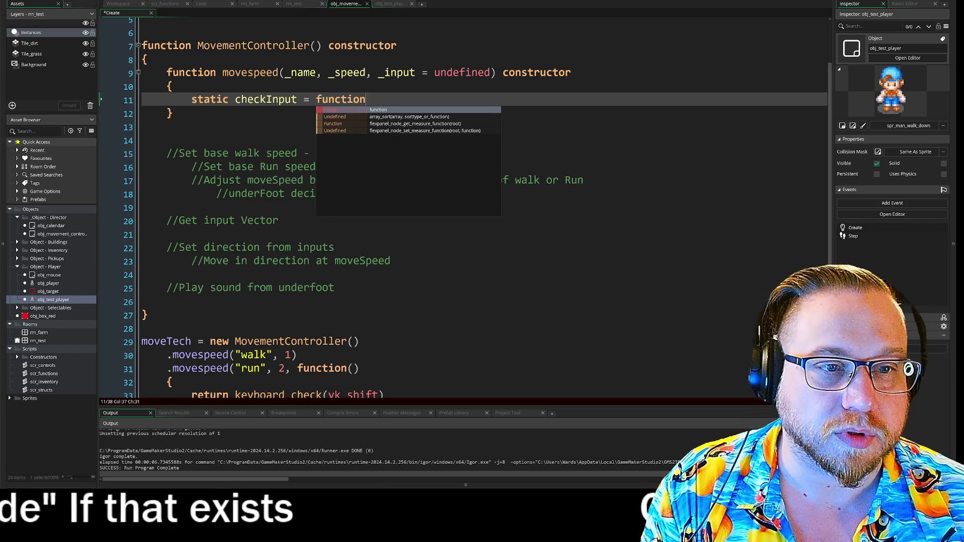
type("()")
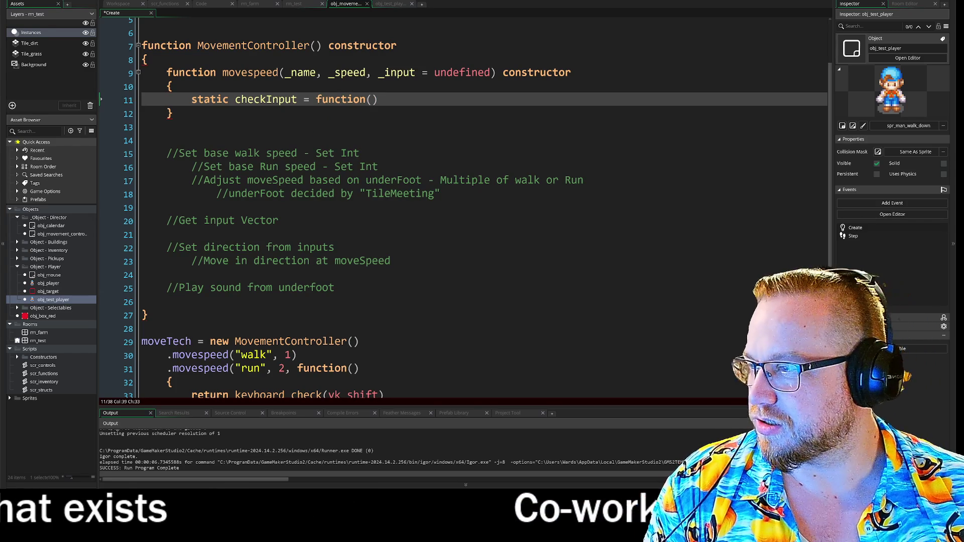
key("Return")
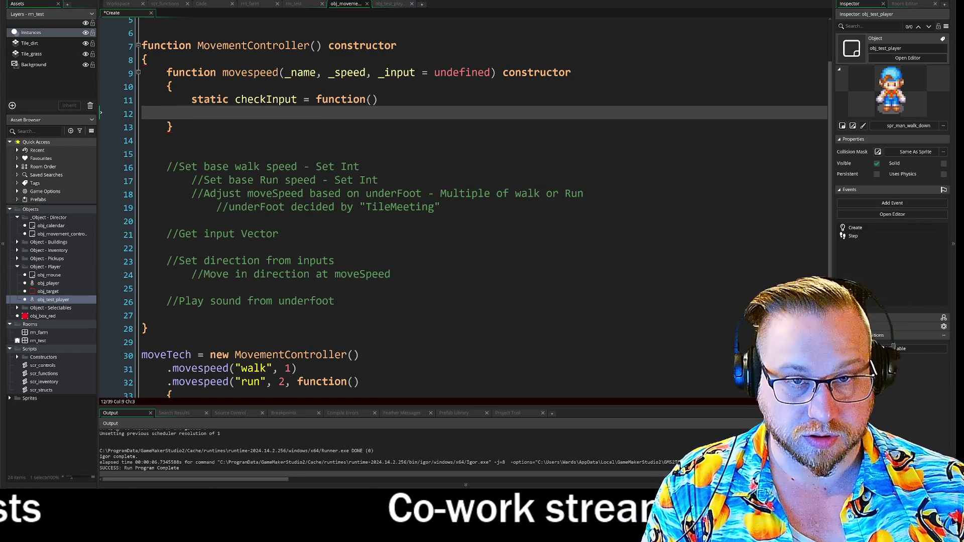
Open checkInput's body with '{' and write the condition if _input != undefined.
type("{")
key("Return")
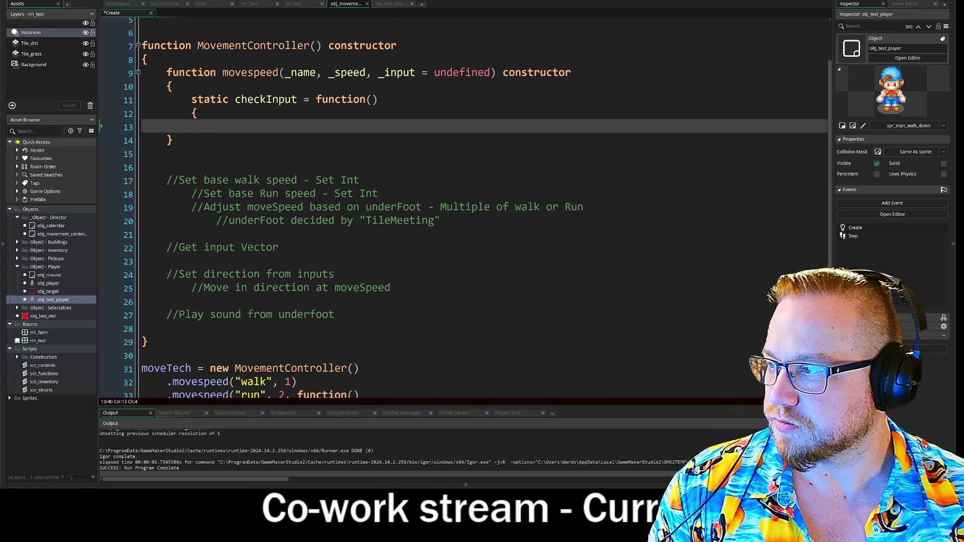
type("i ")
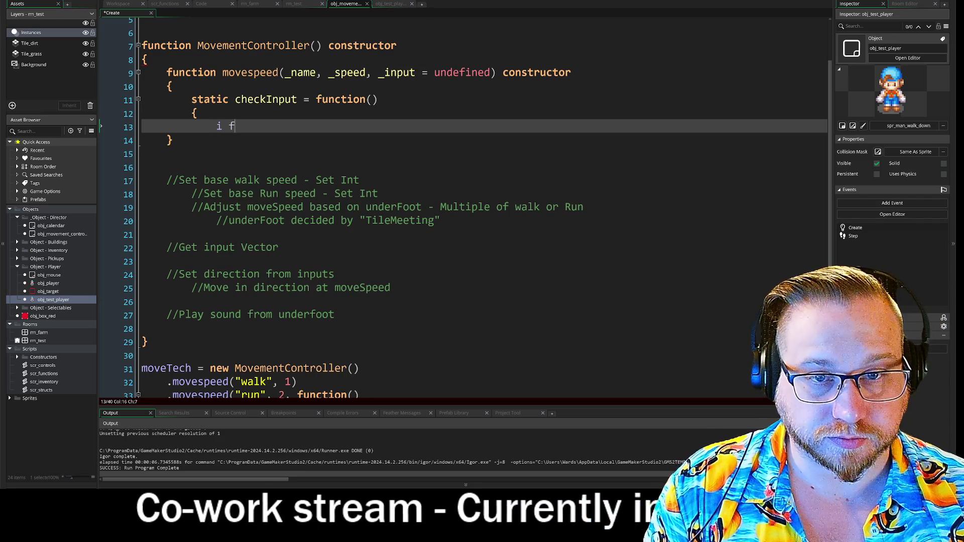
type("f")
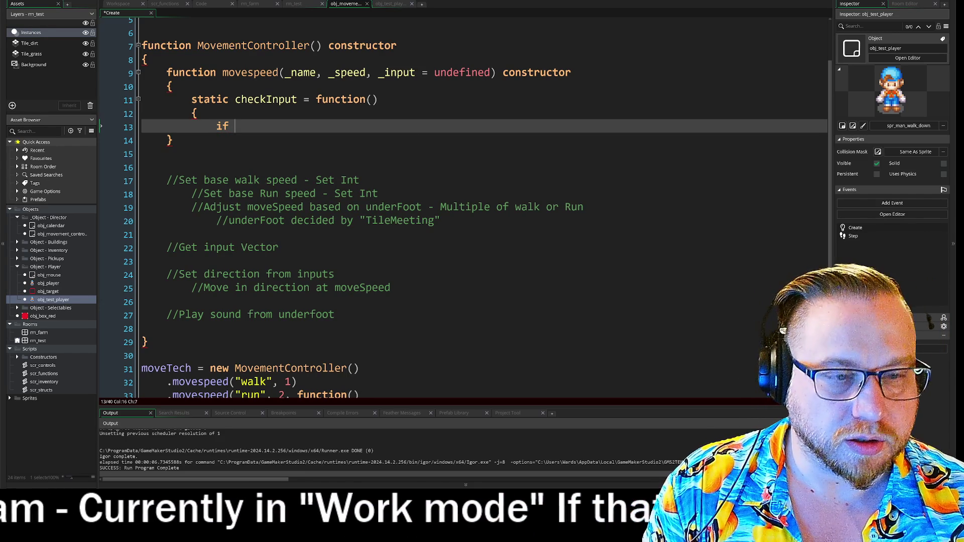
type("_input ")
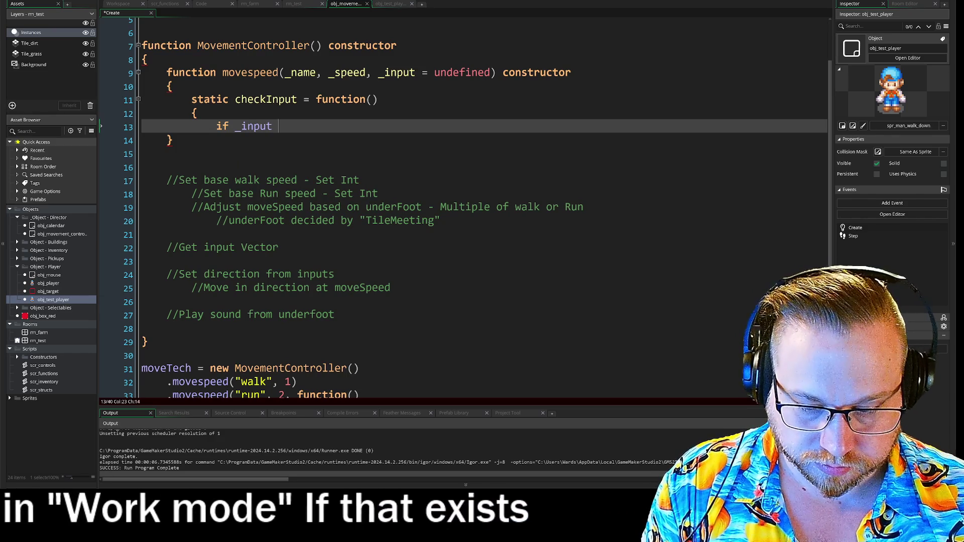
type("!=t")
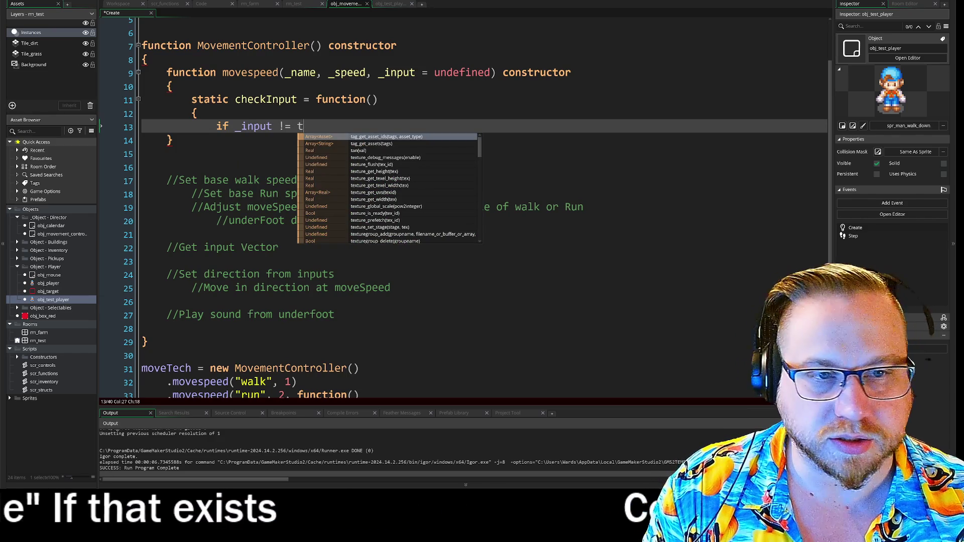
key("BackSpace")
type("undefined")
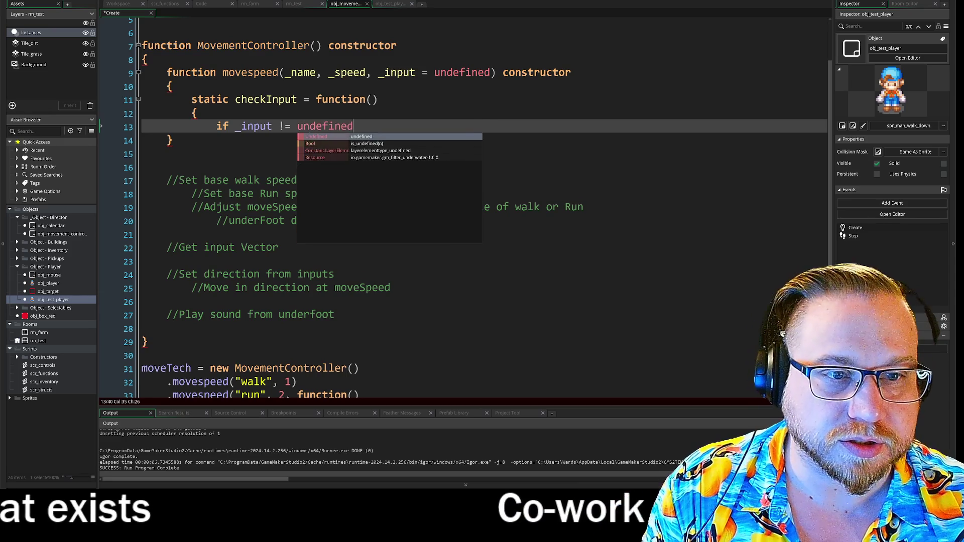
key("Return")
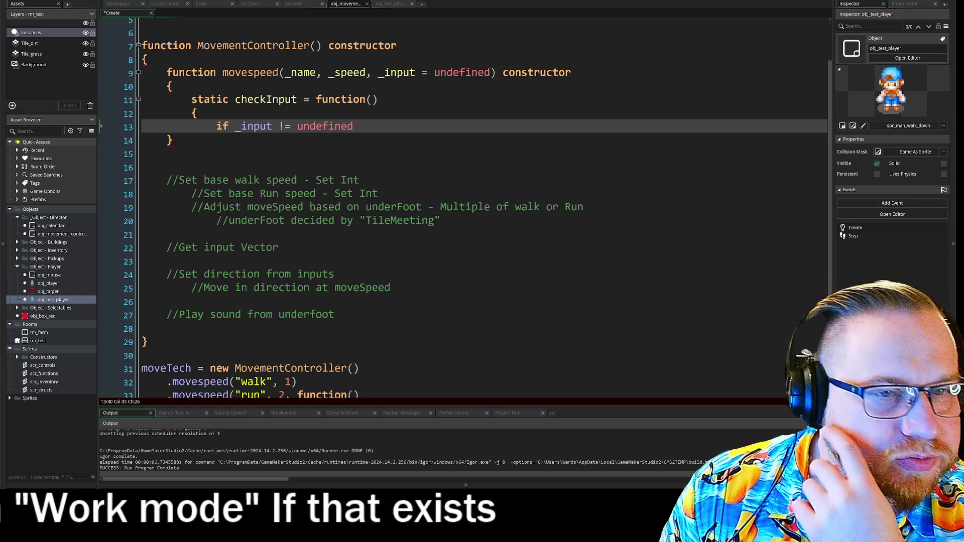
key("Return")
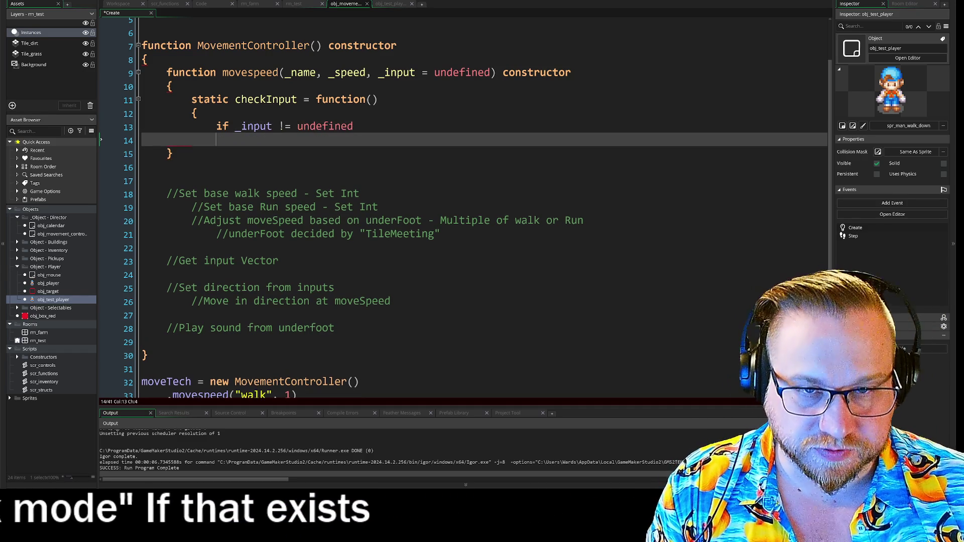
Add a braced if branch that does return true.
type("{")
key("Return")
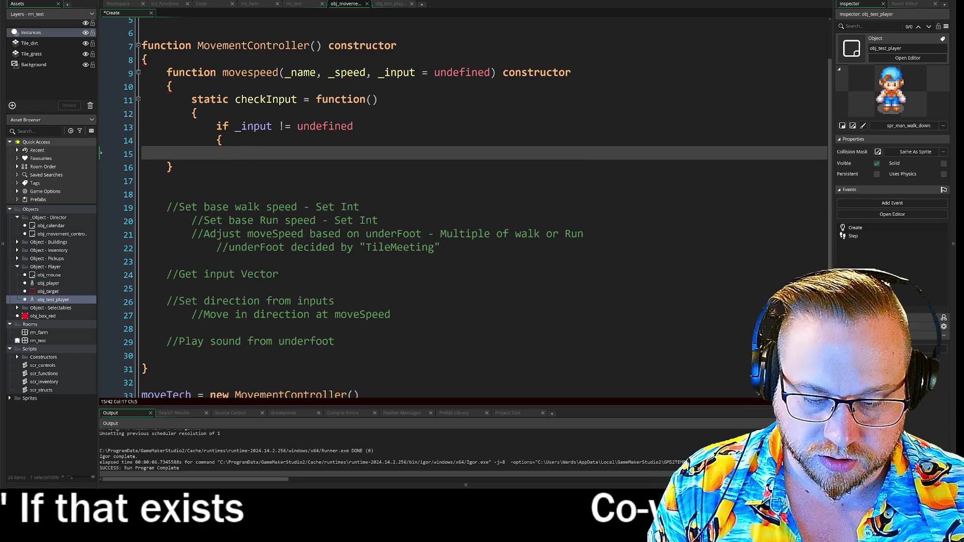
type("return true")
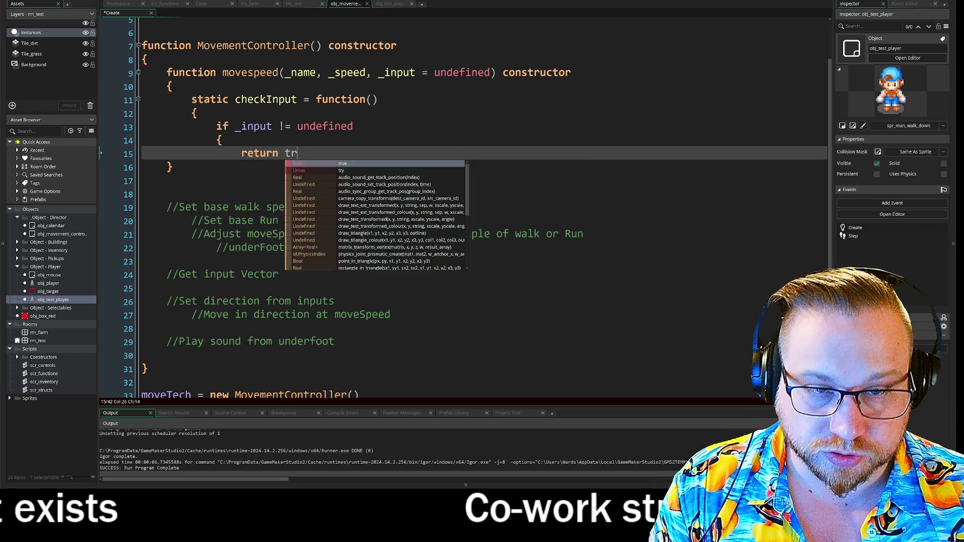
key("Return")
type("}")
key("Return")
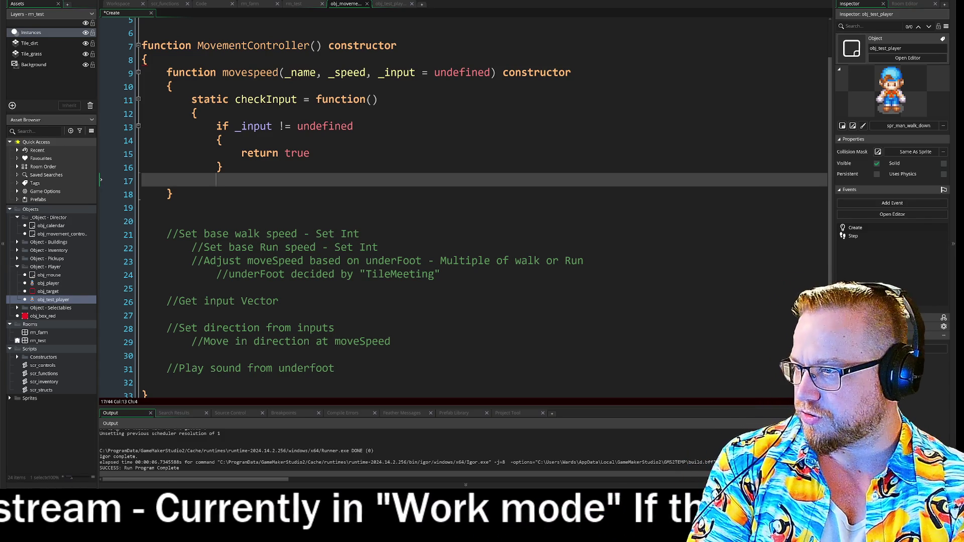
Add 'return false;' after the branch, terminate return true with a semicolon, and open line 18.
type("return false")
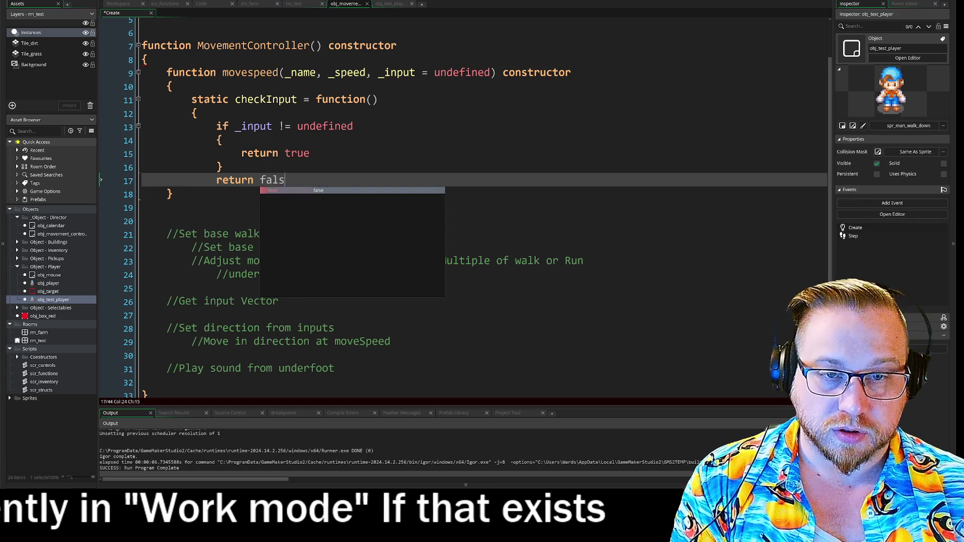
type(";")
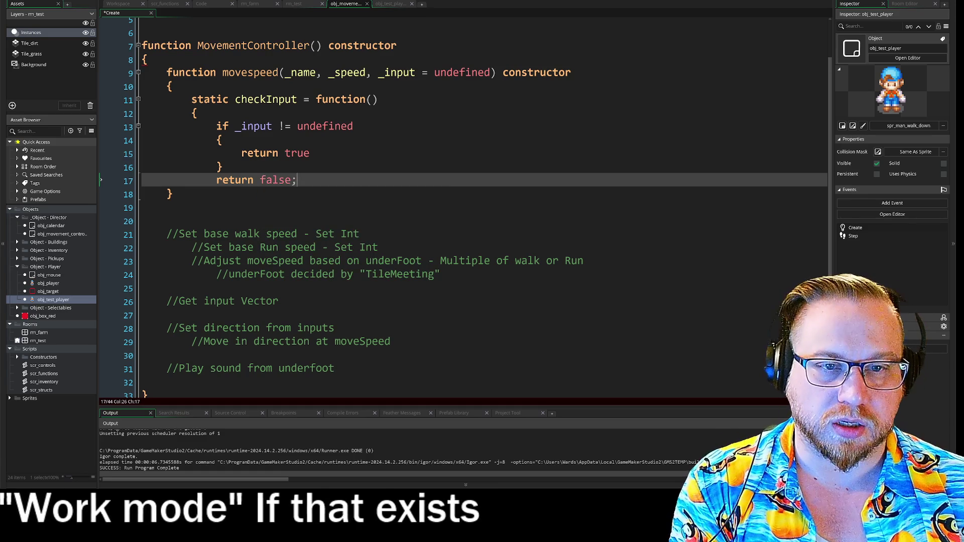
key("Up")
key("Up")
type(";")
key("Down")
key("Down")
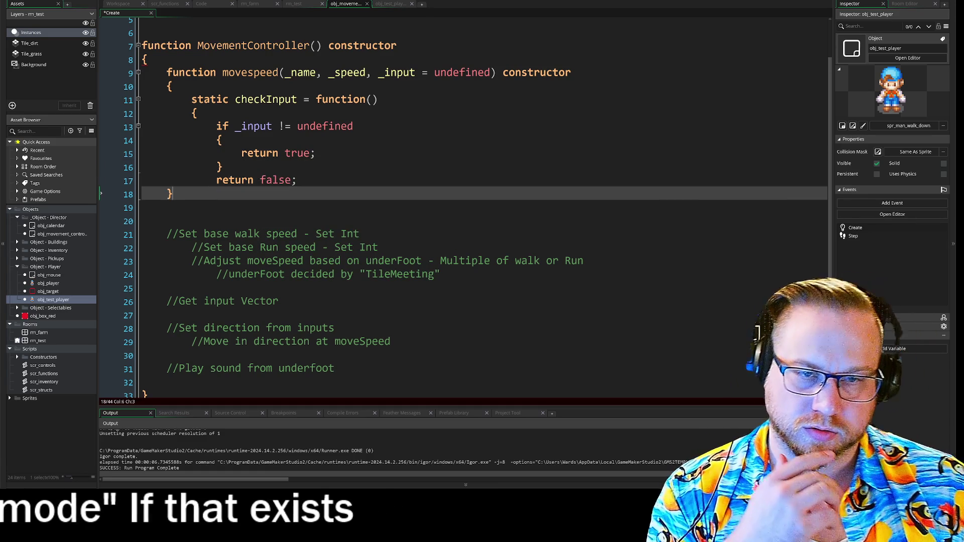
key("Return")
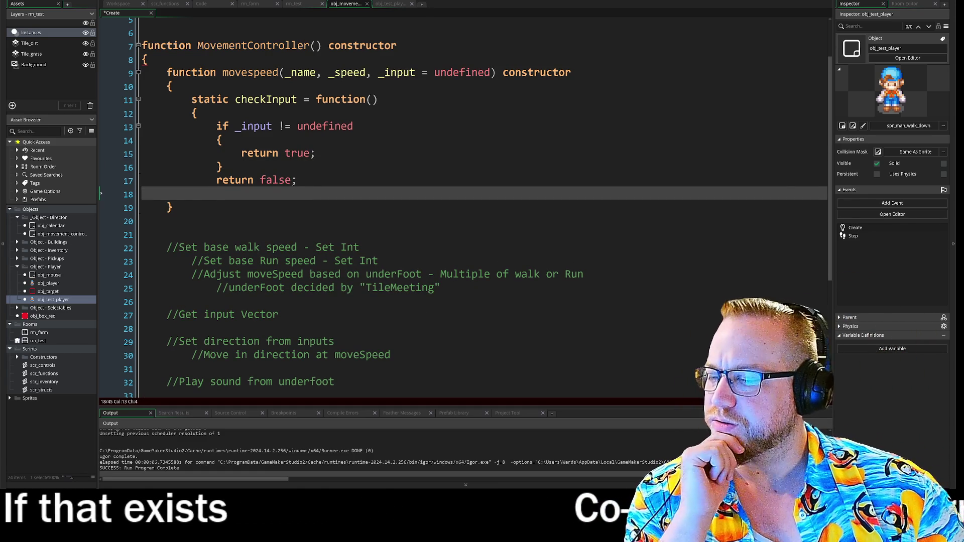
left_click(142, 195)
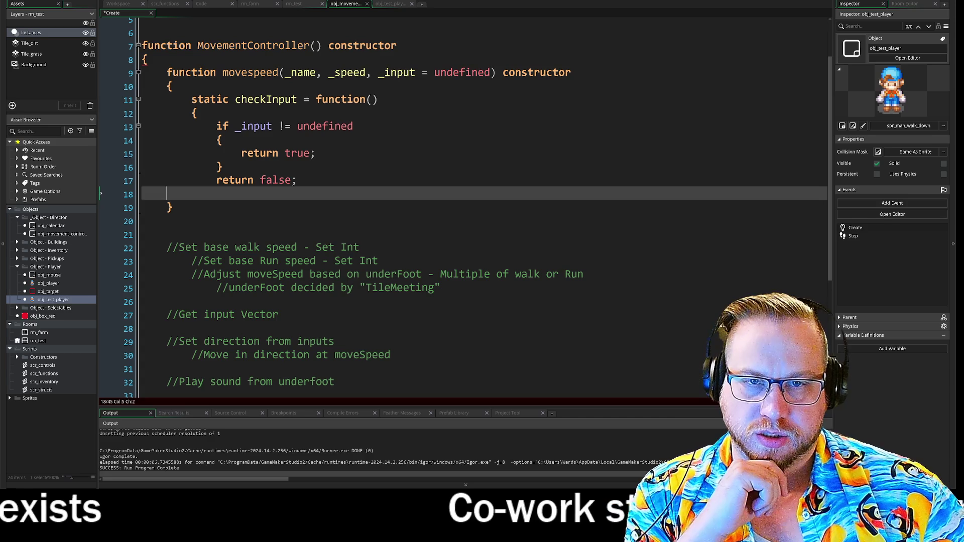
Close checkInput with an indented brace on line 18, then review the if condition on line 13.
key("Tab")
type("}")
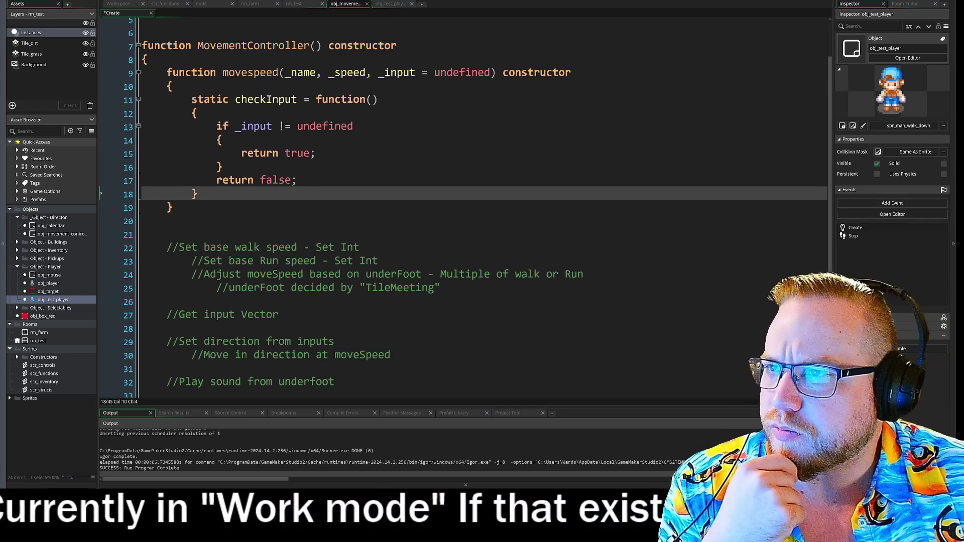
left_click_drag(0, 37, 0, 61)
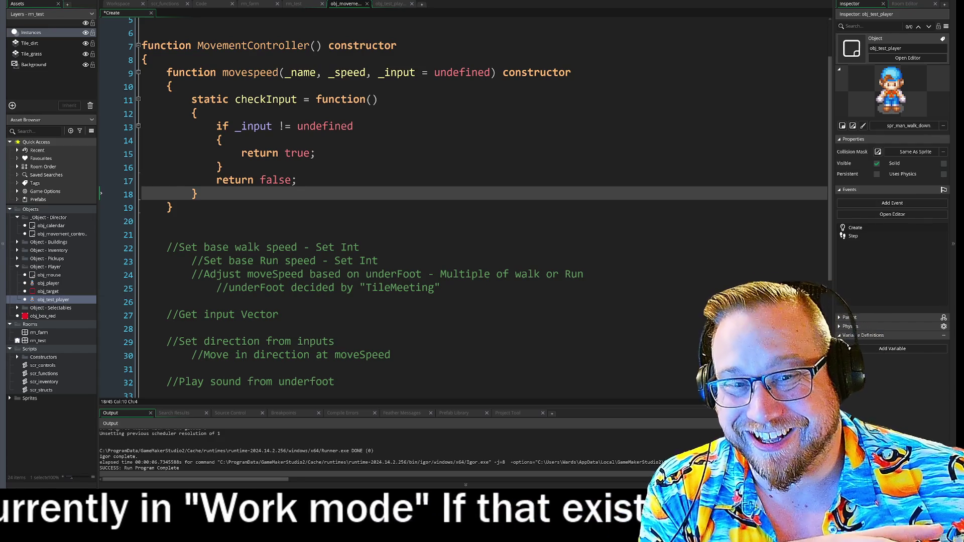
left_click(166, 221)
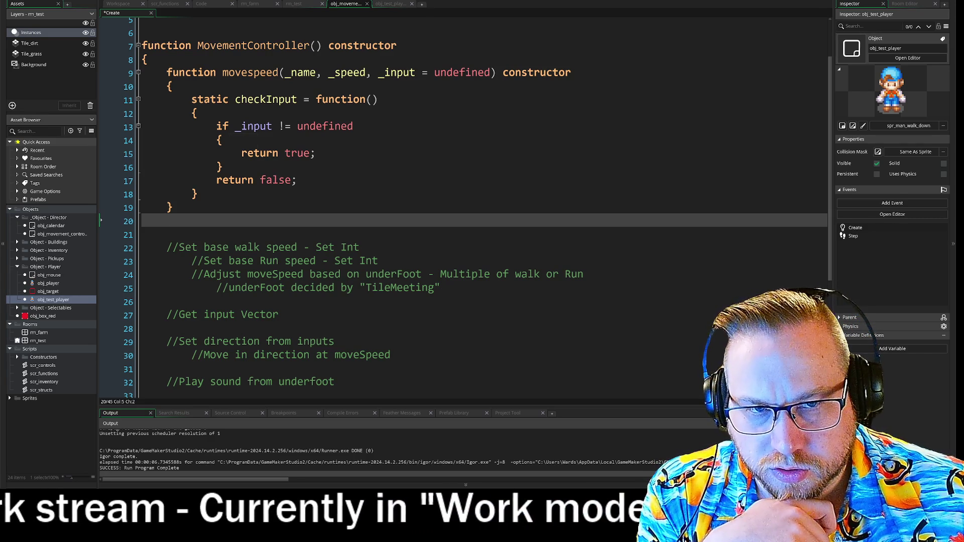
left_click(256, 129)
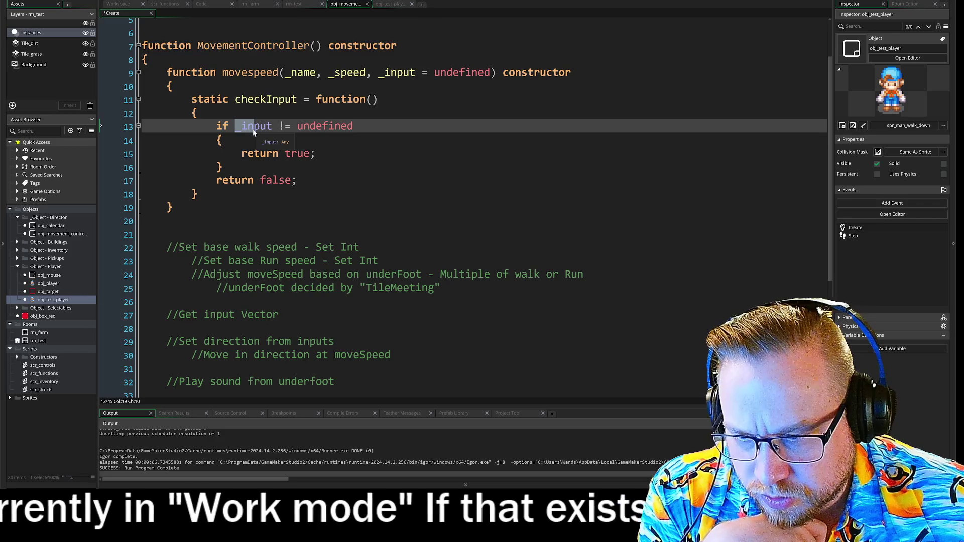
key("Down")
key("Down")
key("Down")
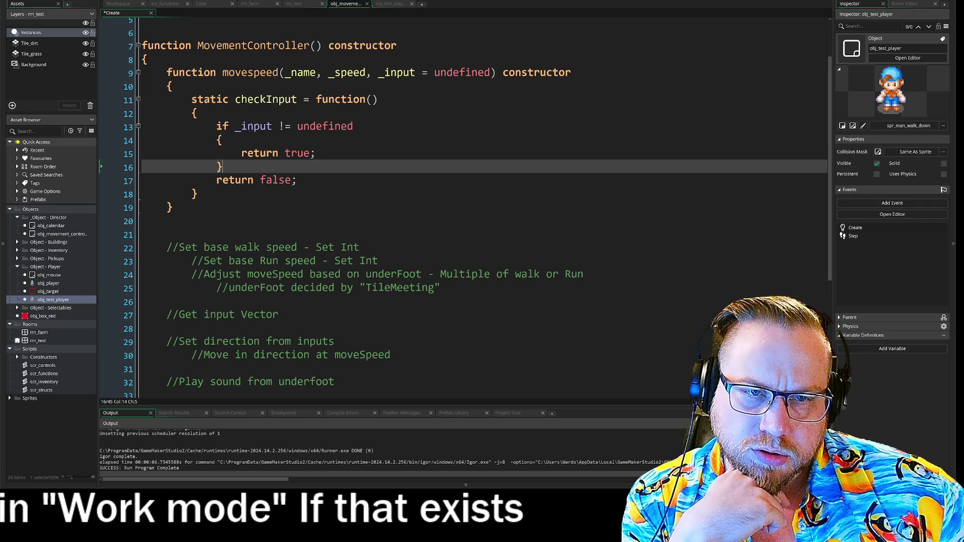
left_click(315, 153)
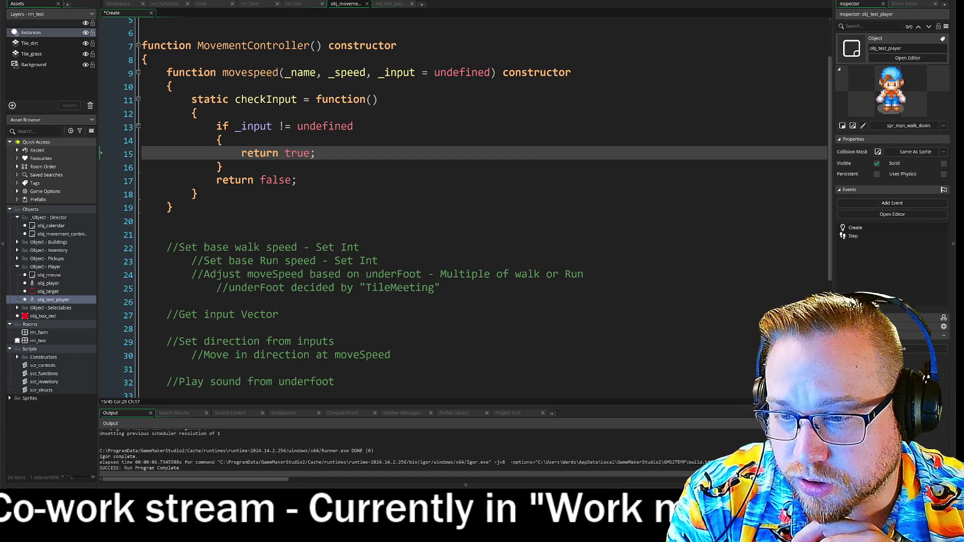
left_click(229, 126)
Change line 13 to 'return _input != undefined' and delete the old true/false block below it.
key("BackSpace")
key("BackSpace")
type("return")
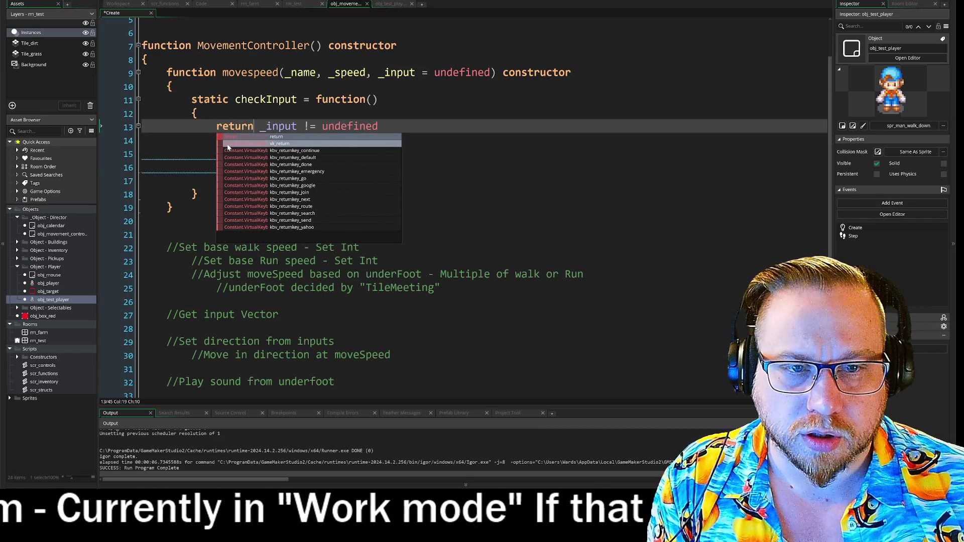
key("Escape")
mouse_move(301, 196)
left_mouse_down()
mouse_move(305, 184)
mouse_move(167, 134)
left_mouse_up()
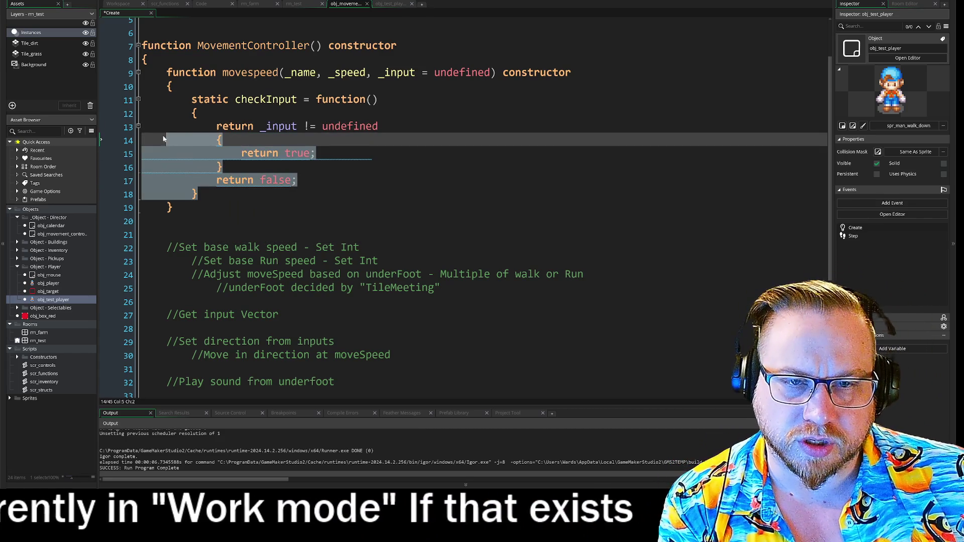
key("BackSpace")
key("BackSpace")
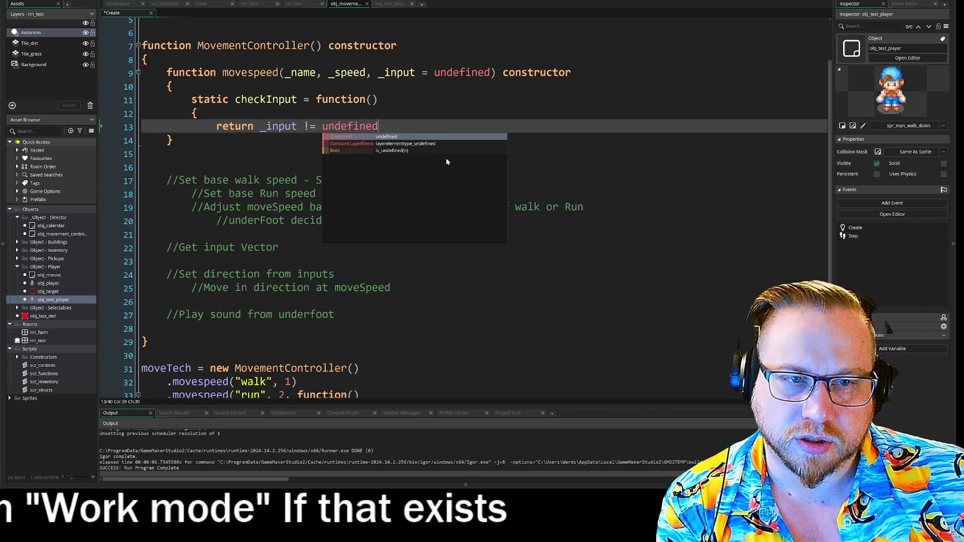
key("Escape")
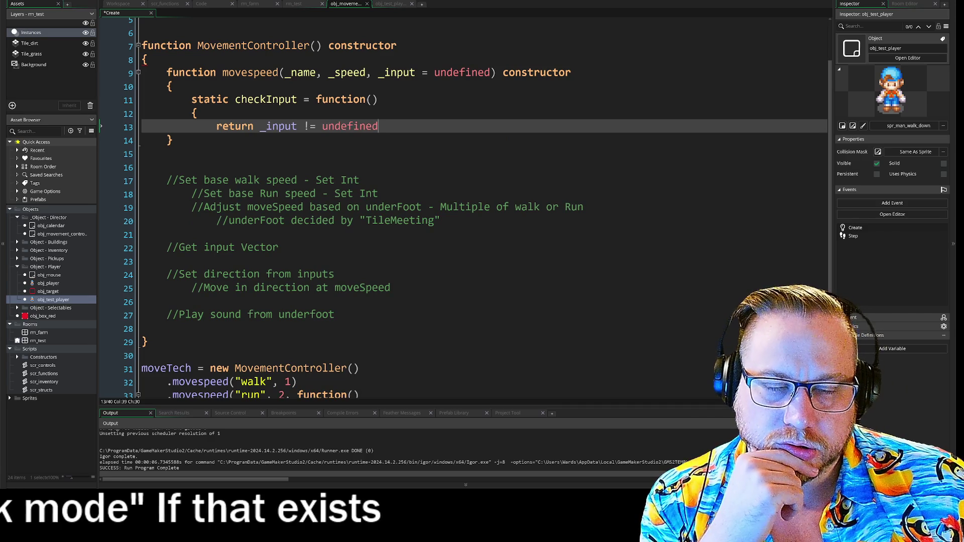
Re-indent checkInput's closing brace, add movespeed's outer closing brace, and select the whole MovementController block.
left_click(173, 140)
key("Tab")
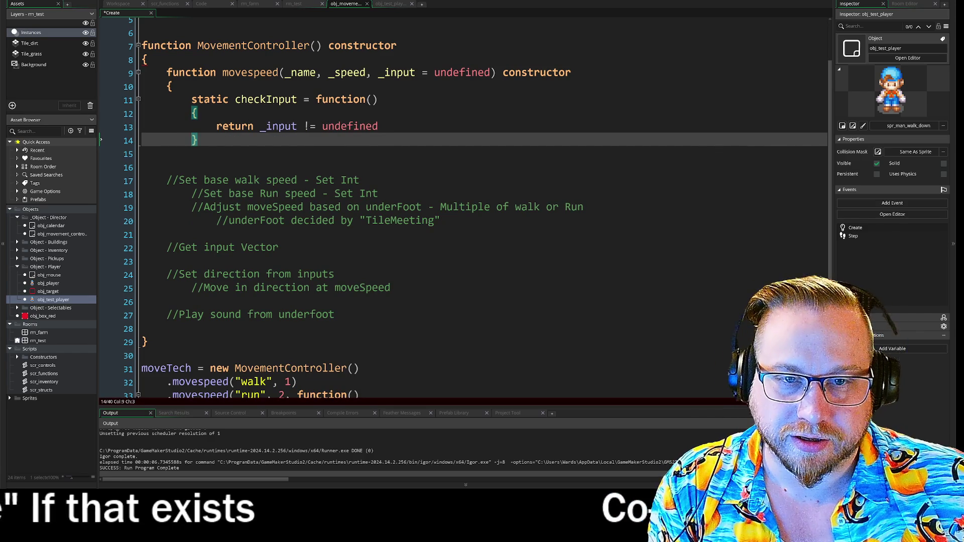
left_click(199, 140)
key("Return")
type("}")
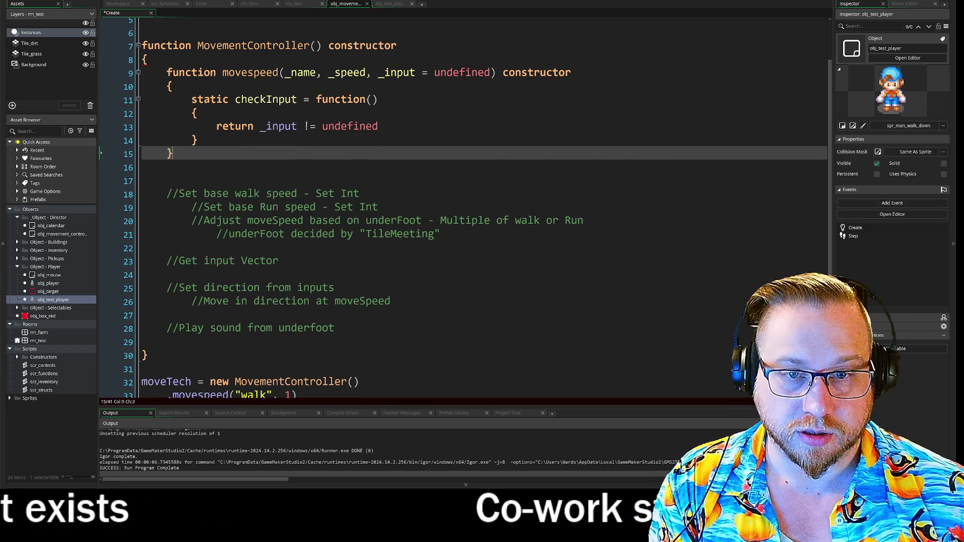
left_click(167, 168)
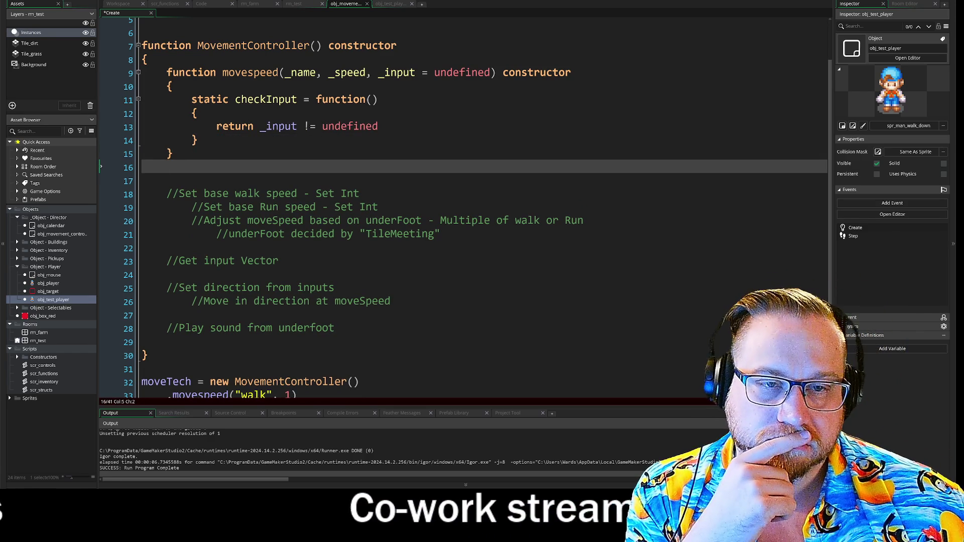
left_click(282, 126)
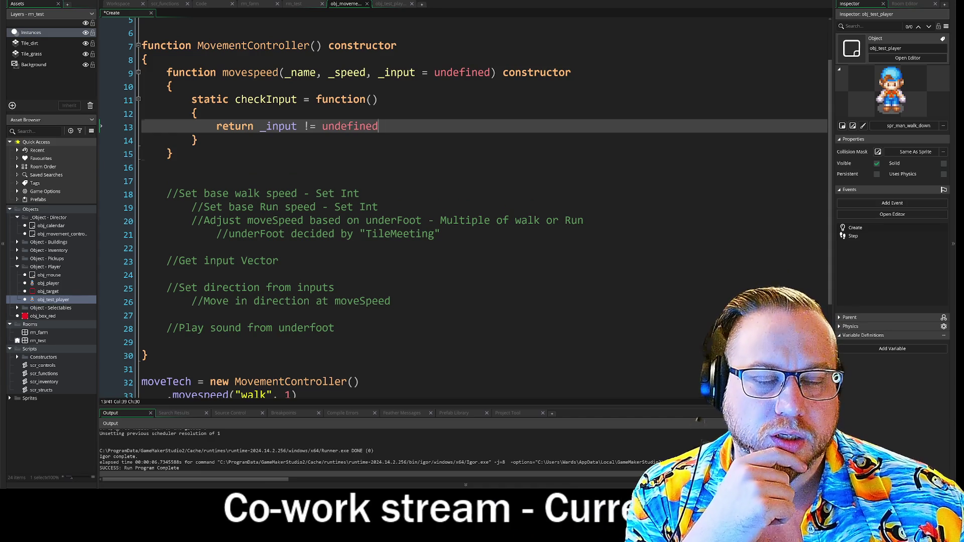
left_click(167, 168)
left_click(360, 193)
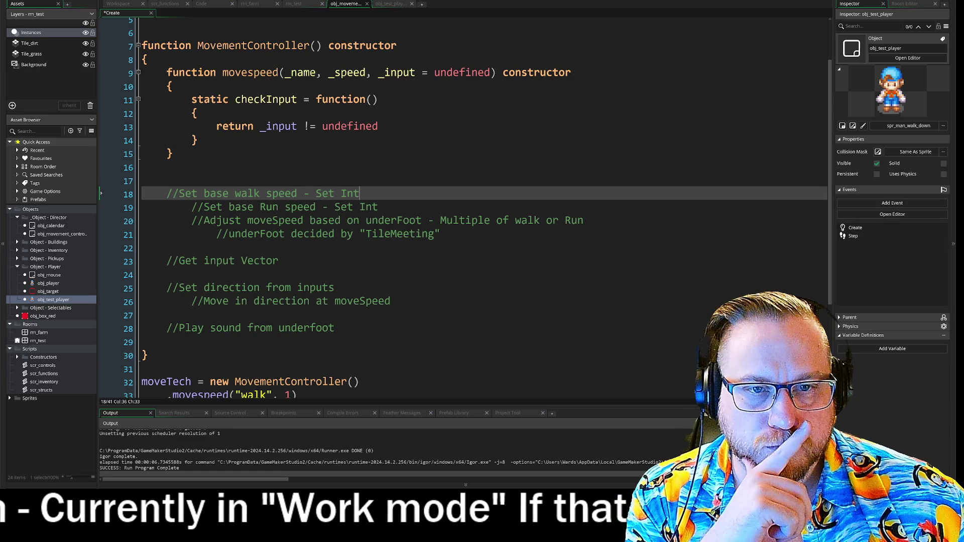
left_click_drag(217, 126, 379, 126)
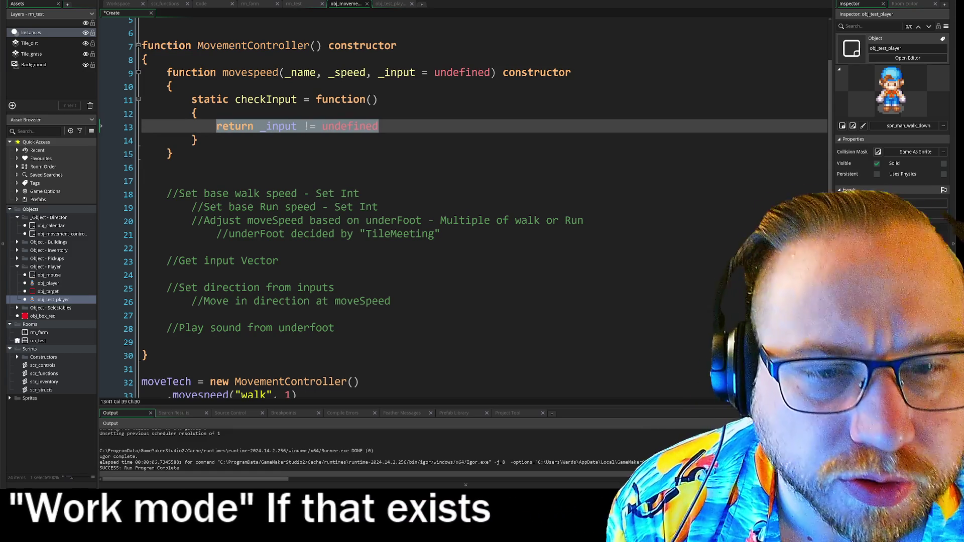
left_click(192, 154)
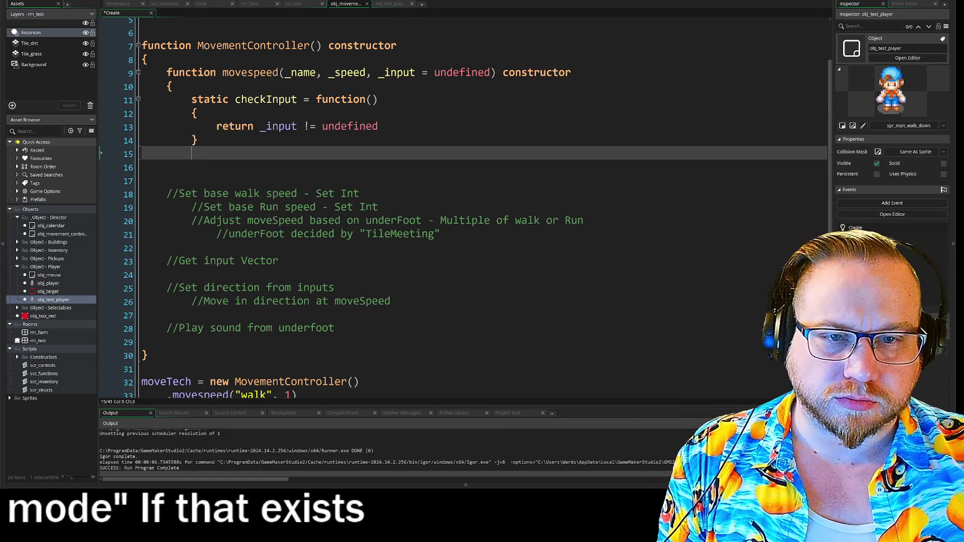
type("}")
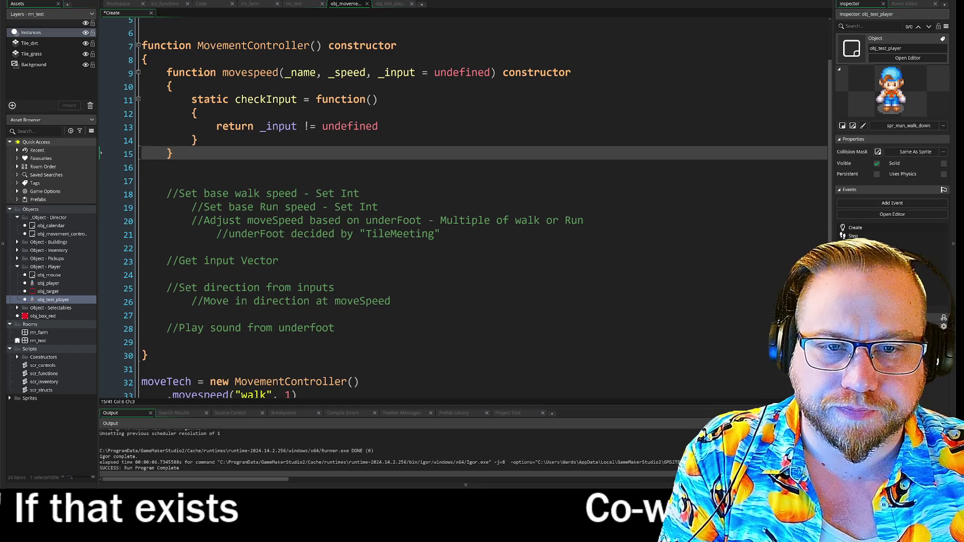
mouse_move(173, 153)
left_mouse_down()
mouse_move(142, 123)
mouse_move(104, 45)
left_mouse_up()
key("ctrl+c")
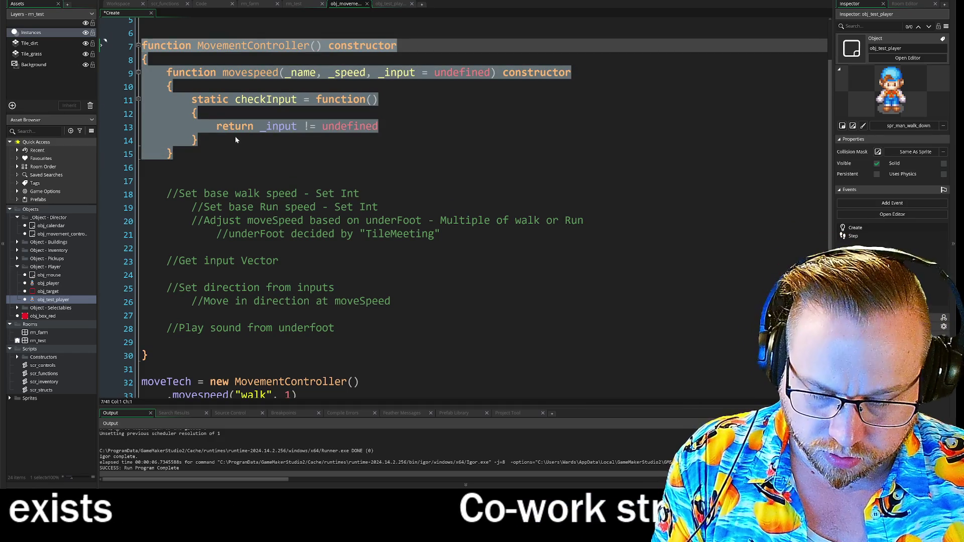
Paste a copy of MovementController below the original and unindent its constructor line 17.
scroll(235, 140, "down", 2)
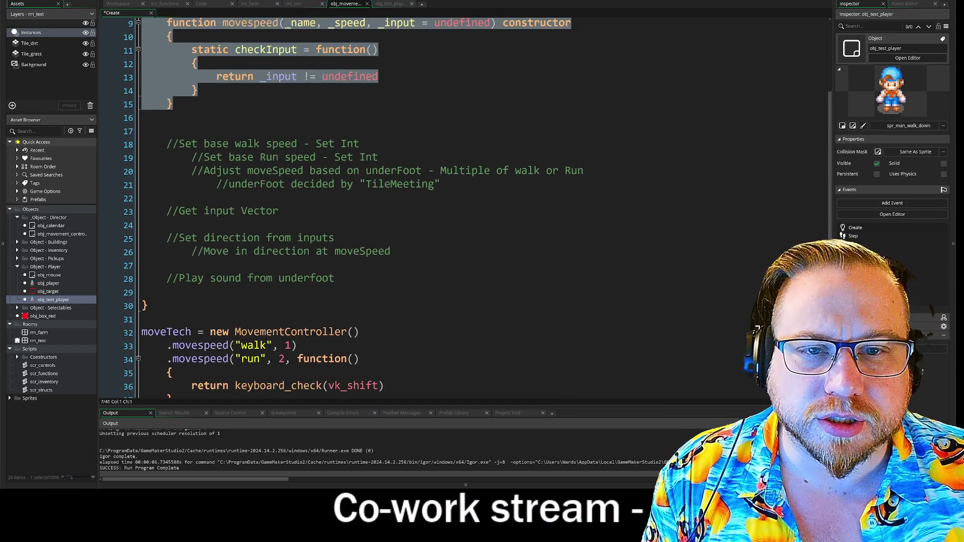
scroll(452, 201, "up", 1)
left_click(200, 157)
key("Return")
key("Return")
key("Return")
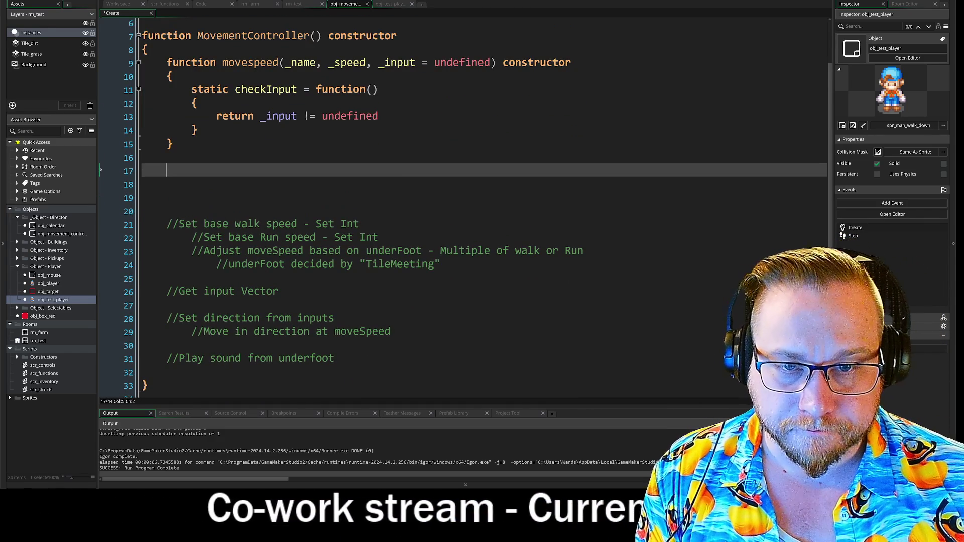
key("ctrl+v")
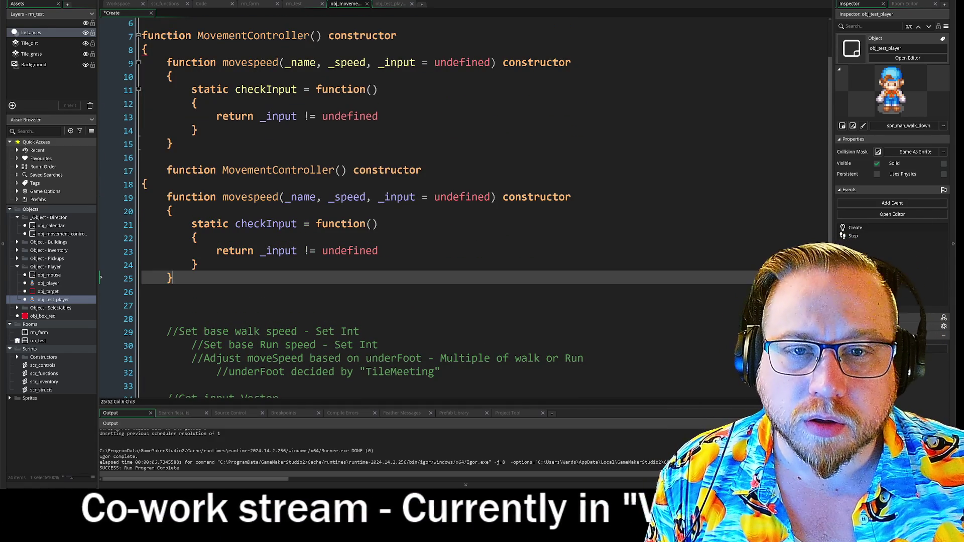
left_click(167, 169)
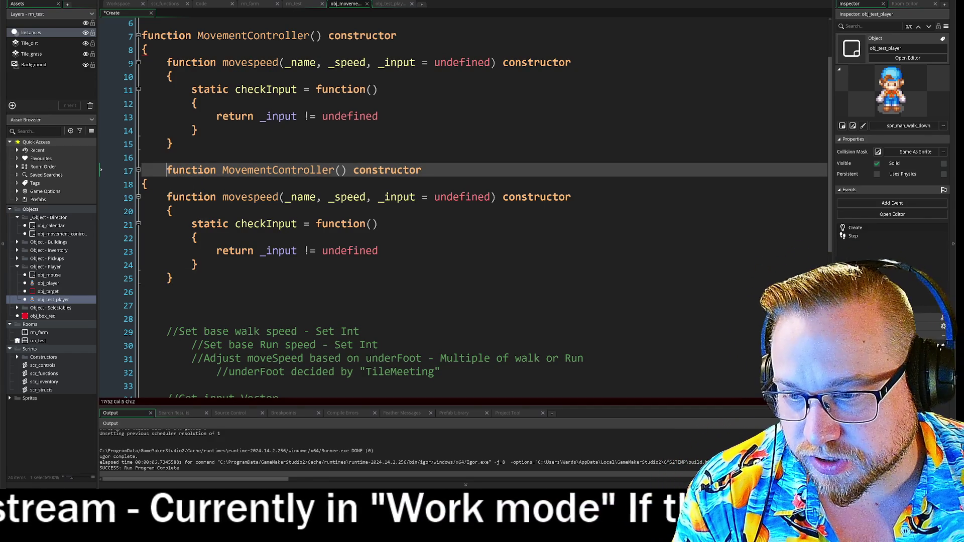
key("BackSpace")
Keep the line 25 brace's indentation and open a new line 26 for the final brace.
left_click(378, 116)
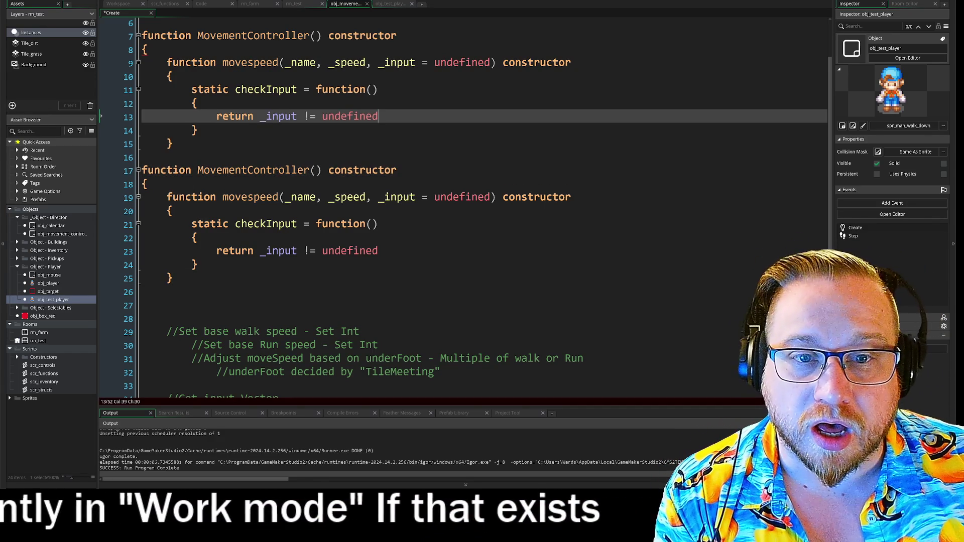
left_click_drag(216, 116, 380, 121)
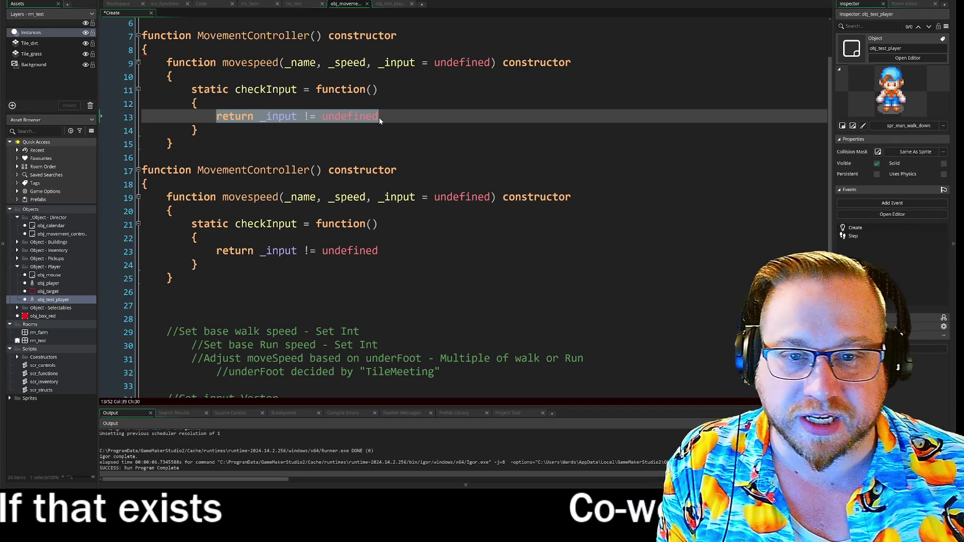
left_click(172, 278)
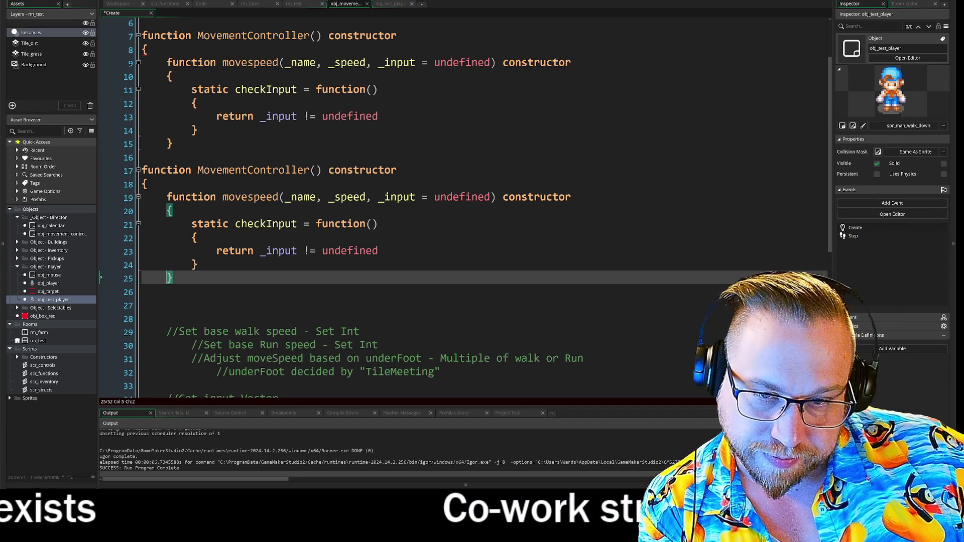
key("BackSpace")
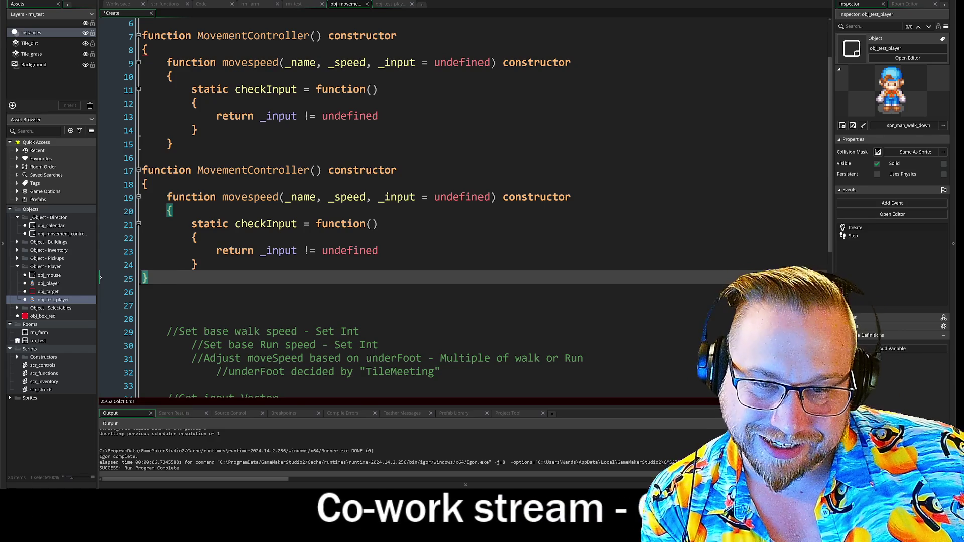
key("ctrl+z")
key("End")
key("Return")
Close the copy with a brace on line 26, then comment out lines 17–26 and indent them.
type("}")
left_click_drag(142, 170, 150, 293)
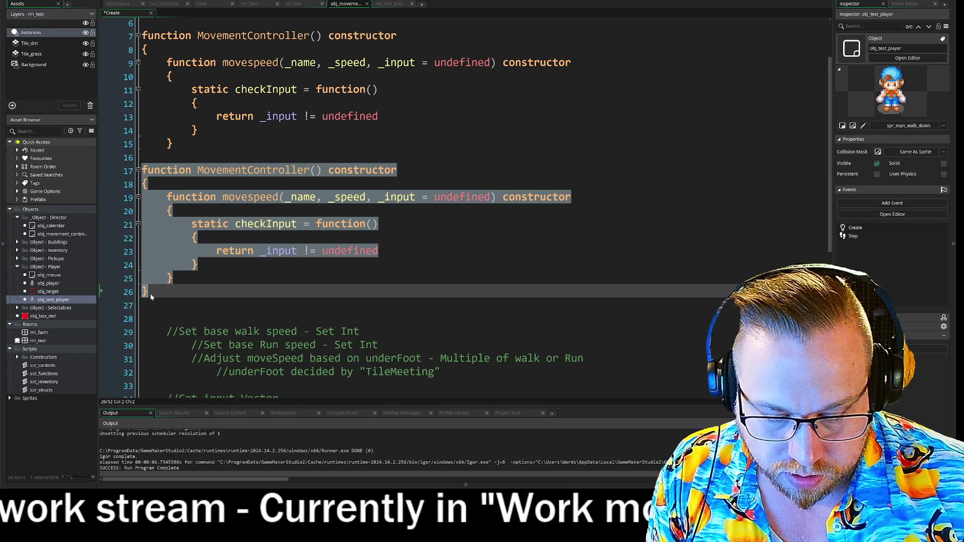
key("ctrl+k")
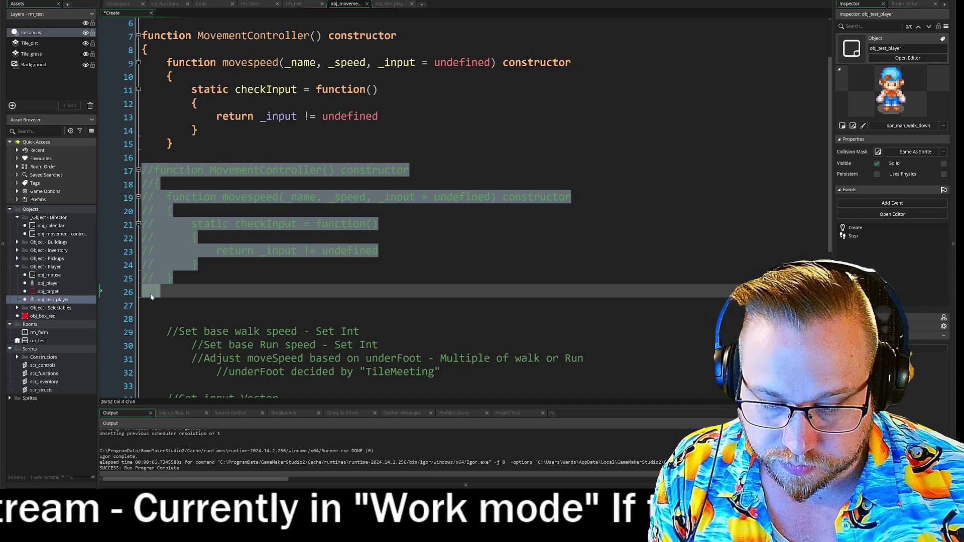
key("Tab")
key("Tab")
key("Tab")
Annotate the commented return line with '//Will return either true or false based on _input'.
left_click(505, 250)
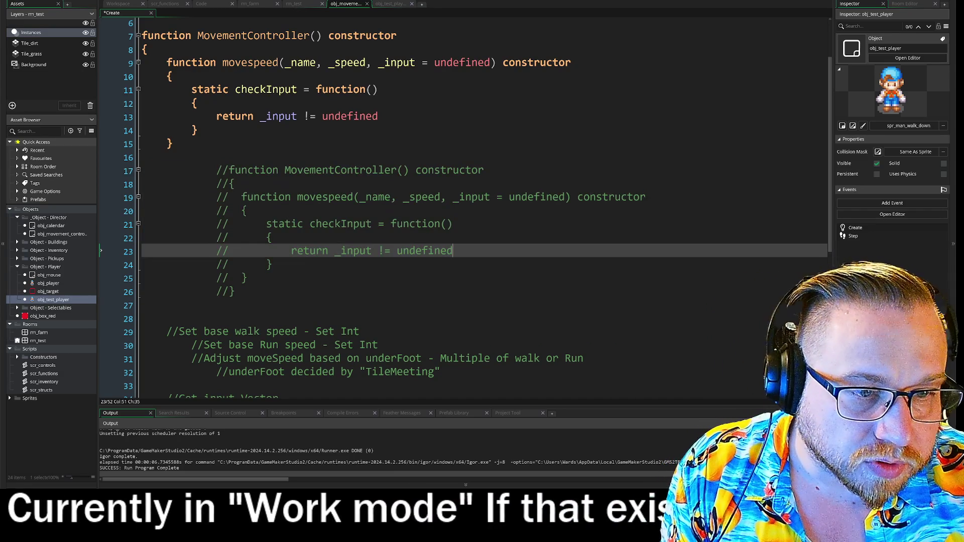
type(" //")
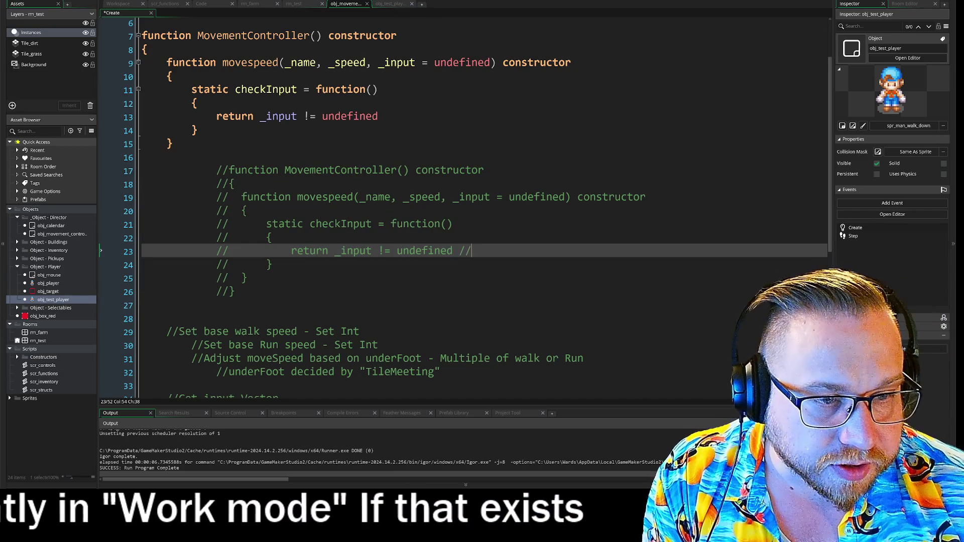
type("Will ret")
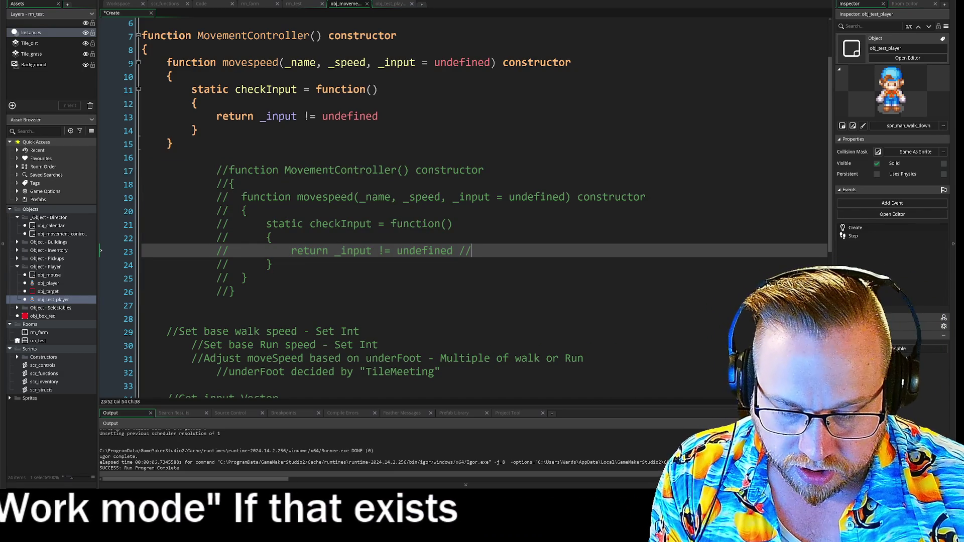
type("urn ")
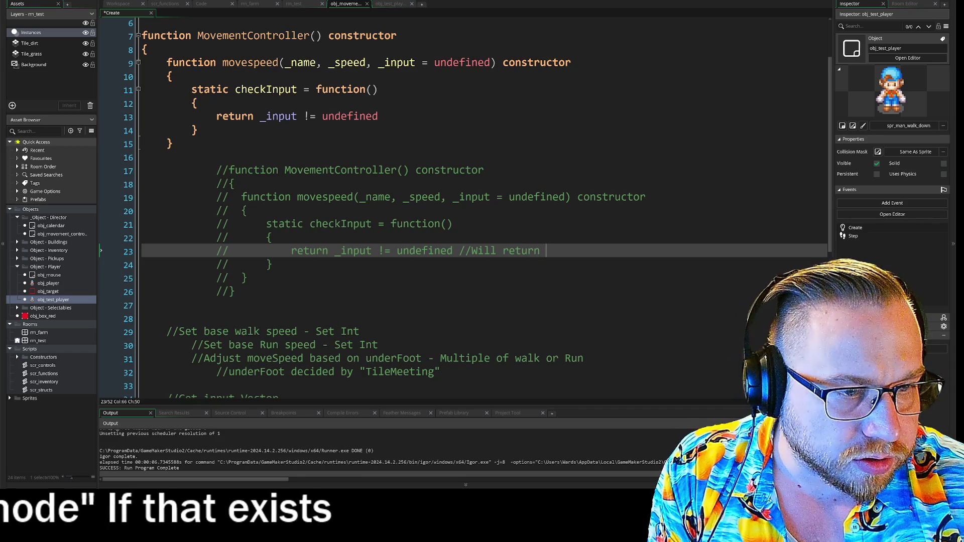
type("eitehr")
key("BackSpace")
key("BackSpace")
key("BackSpace")
type("ther t")
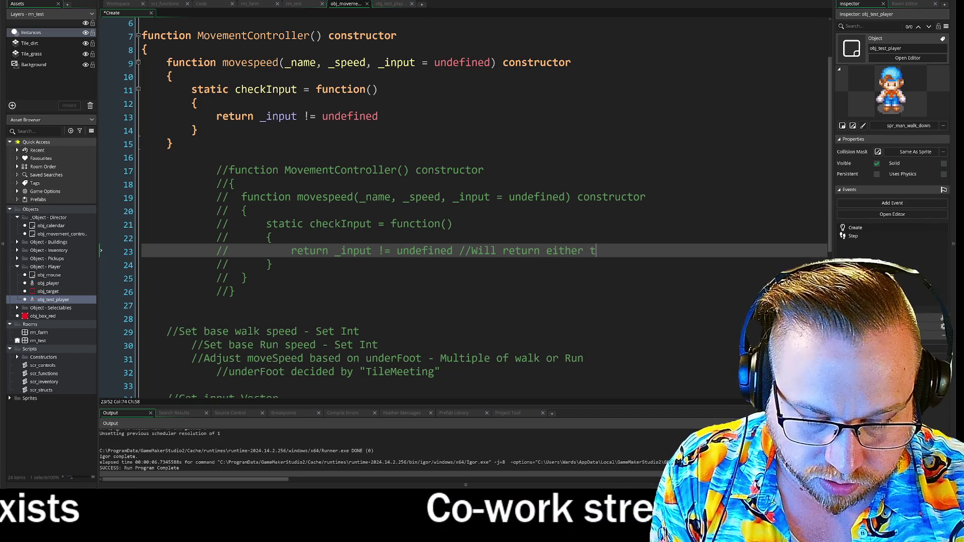
type("rue ior")
key("BackSpace")
key("BackSpace")
key("BackSpace")
type("or")
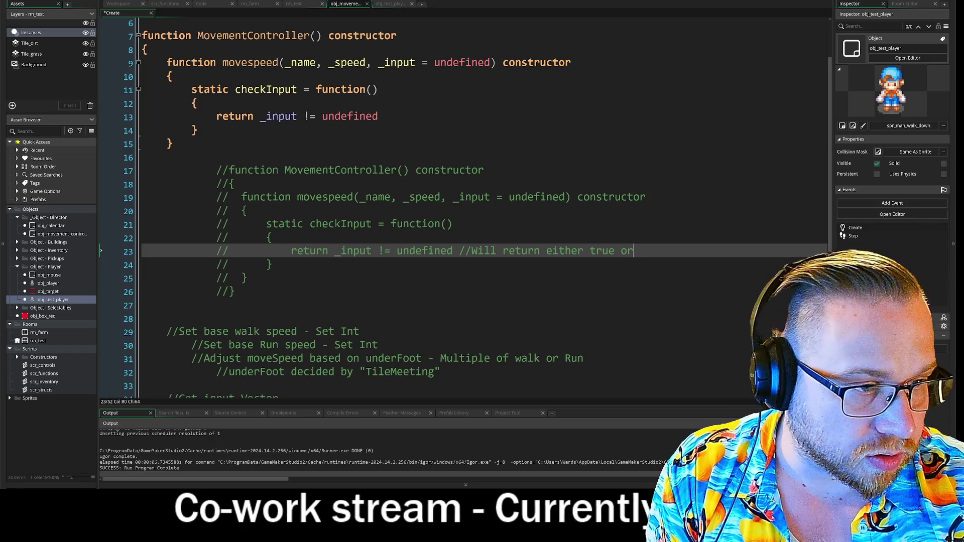
type(" false")
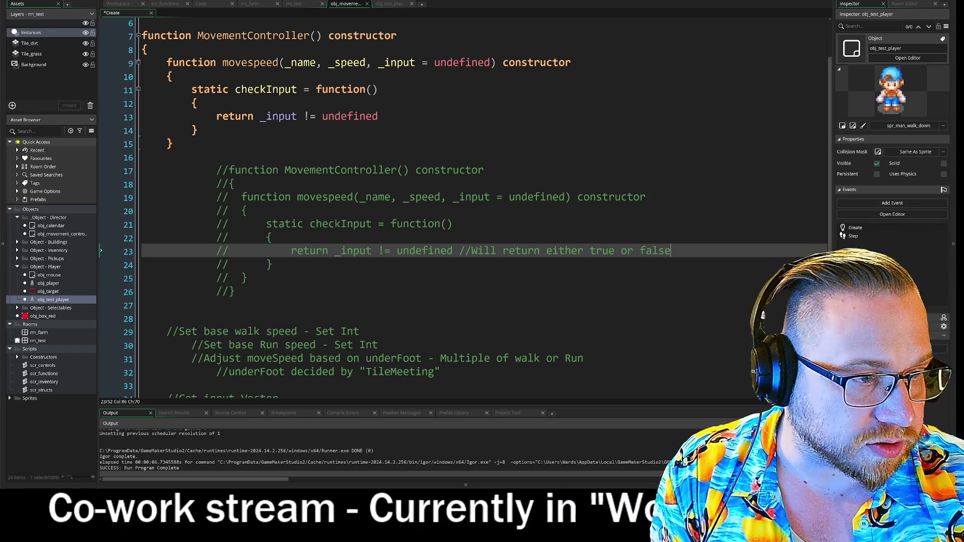
type(" based on _in")
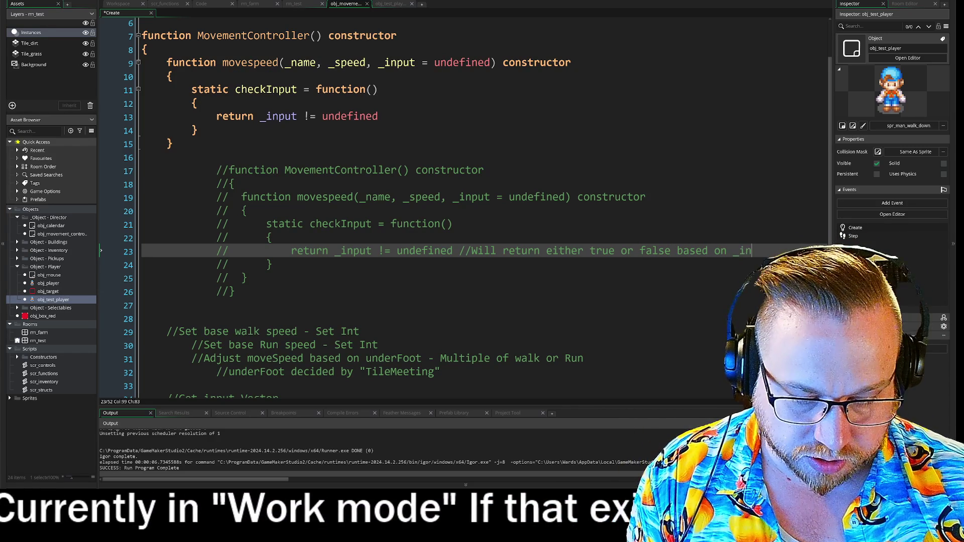
type("put")
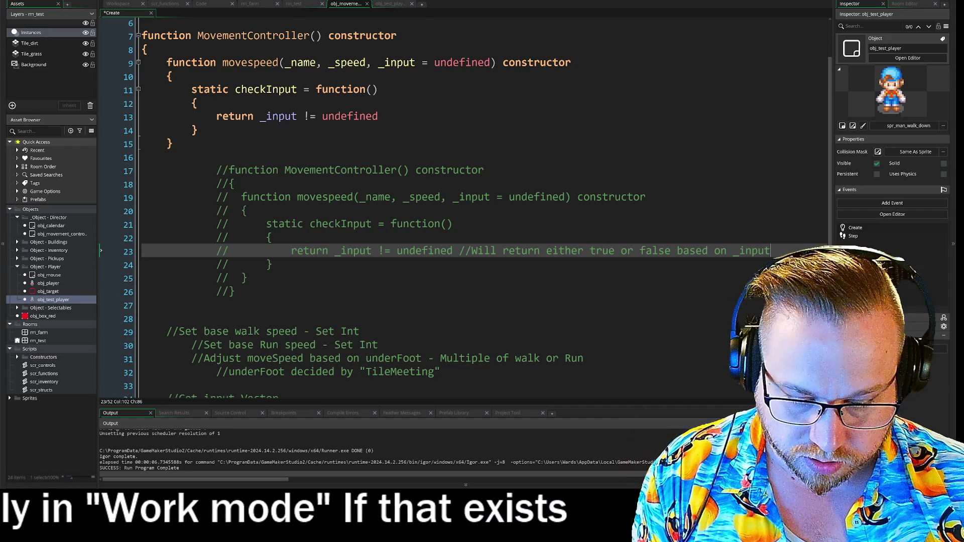
type("dv")
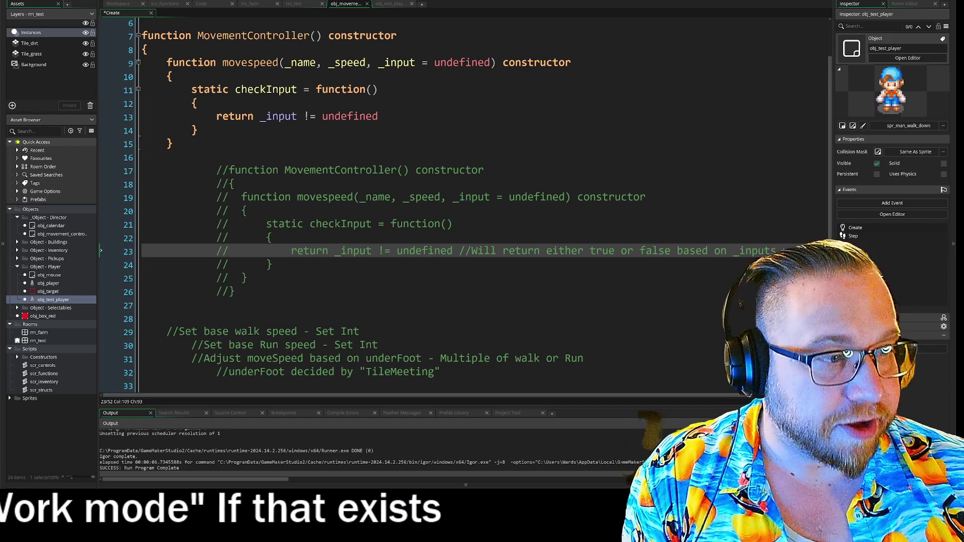
left_click(622, 274)
Wrap the live checkInput comparison on line 13 in parentheses: return (_input != undefined).
triple_click(413, 273)
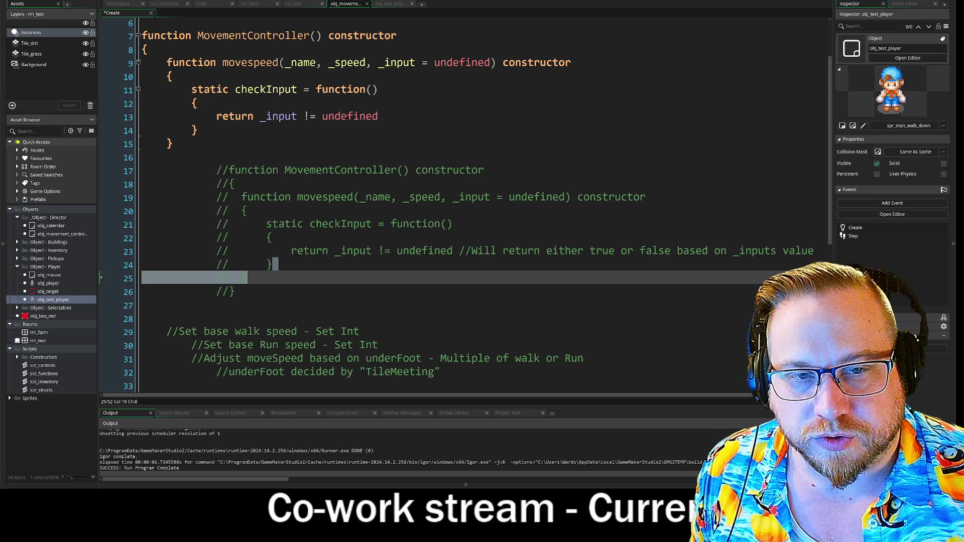
left_click(379, 116)
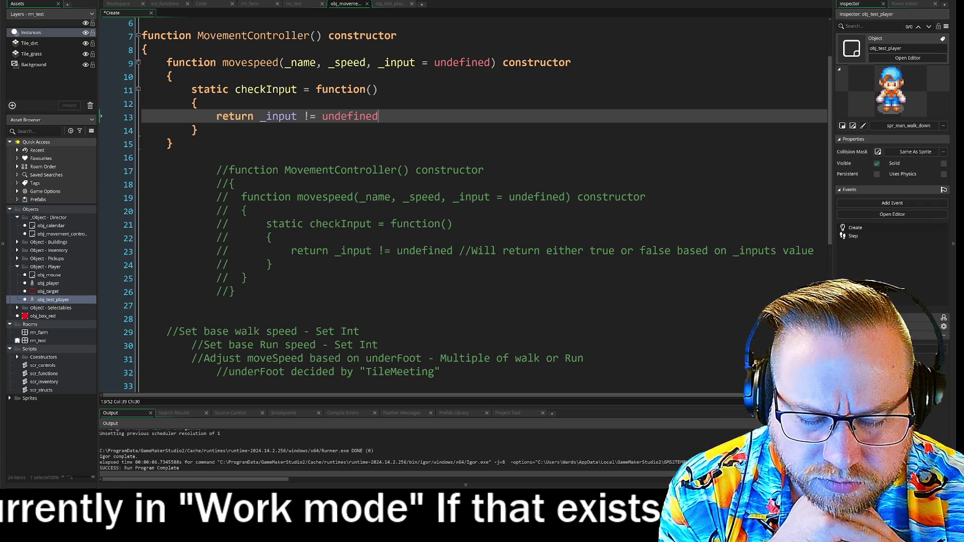
type(")")
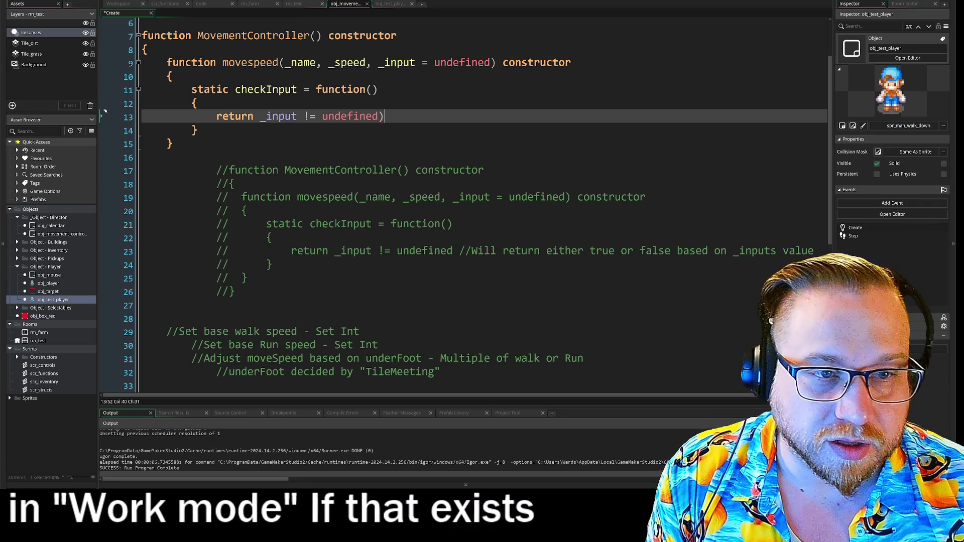
key("Left")
key("Left")
key("Left")
type("(")
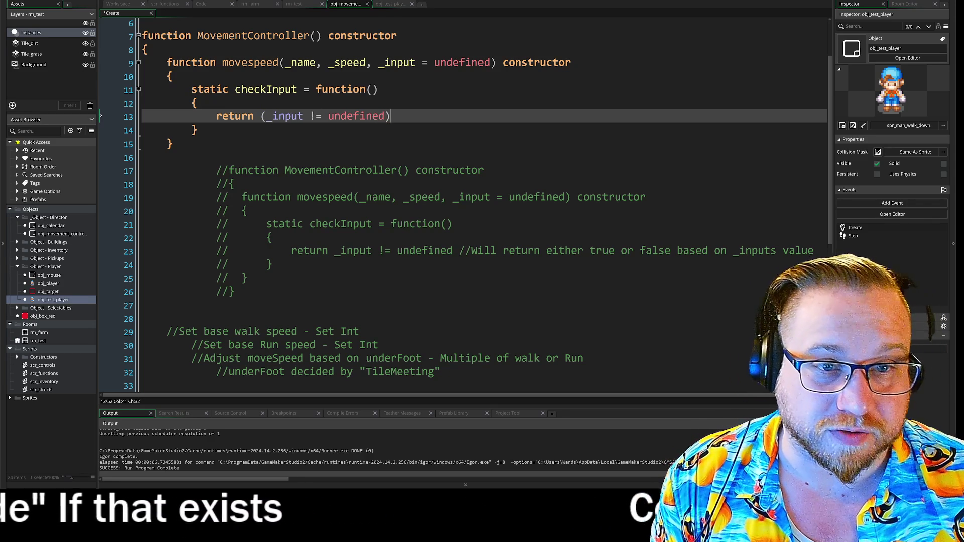